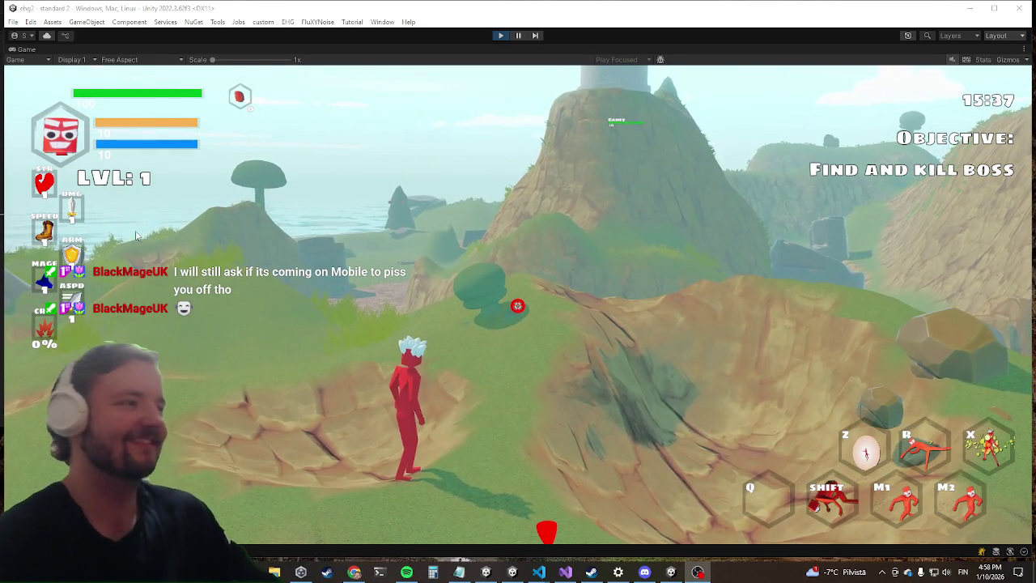
Take control of the running game, dash forward and slash the blue enemy.
left_click(562, 184)
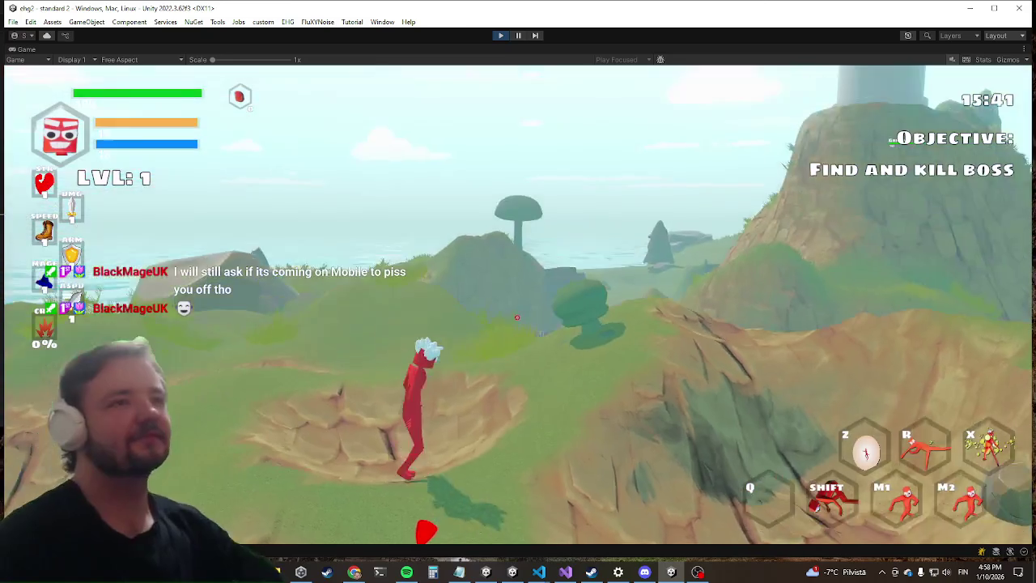
key("w")
key("shift")
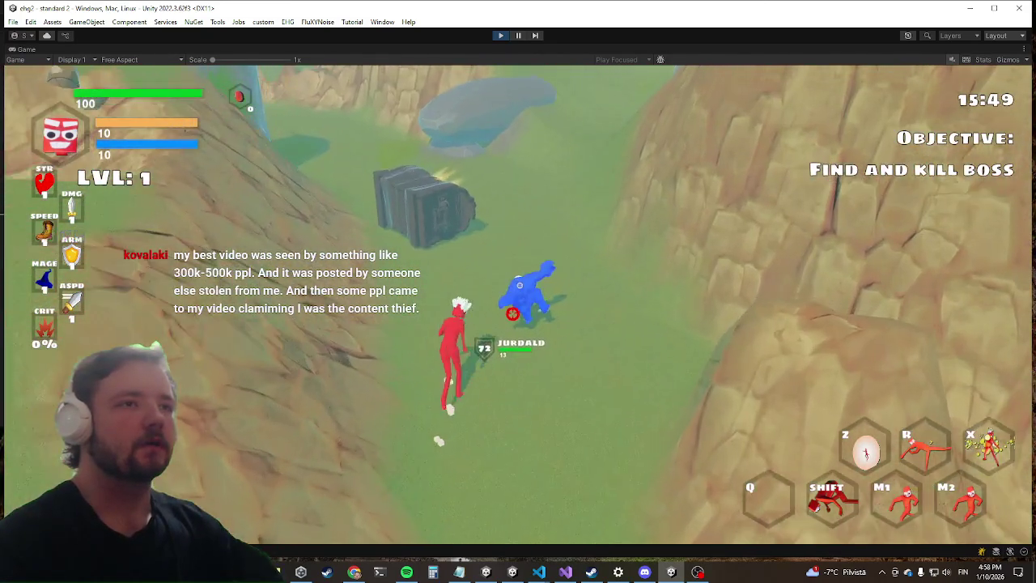
left_click(490, 324)
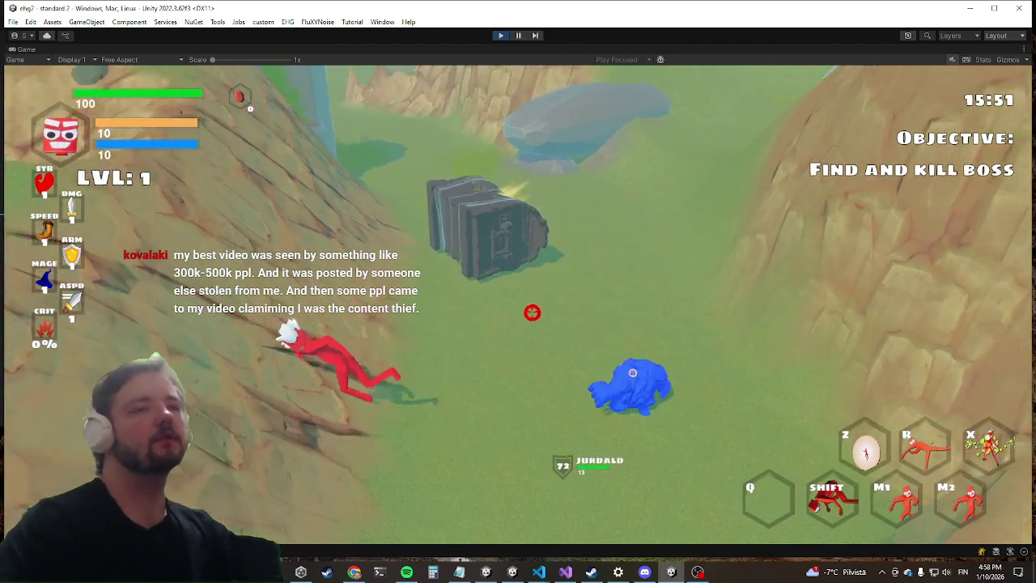
Dodge-roll and dash toward the rocky hills, then open the in-game debug console.
key("shift")
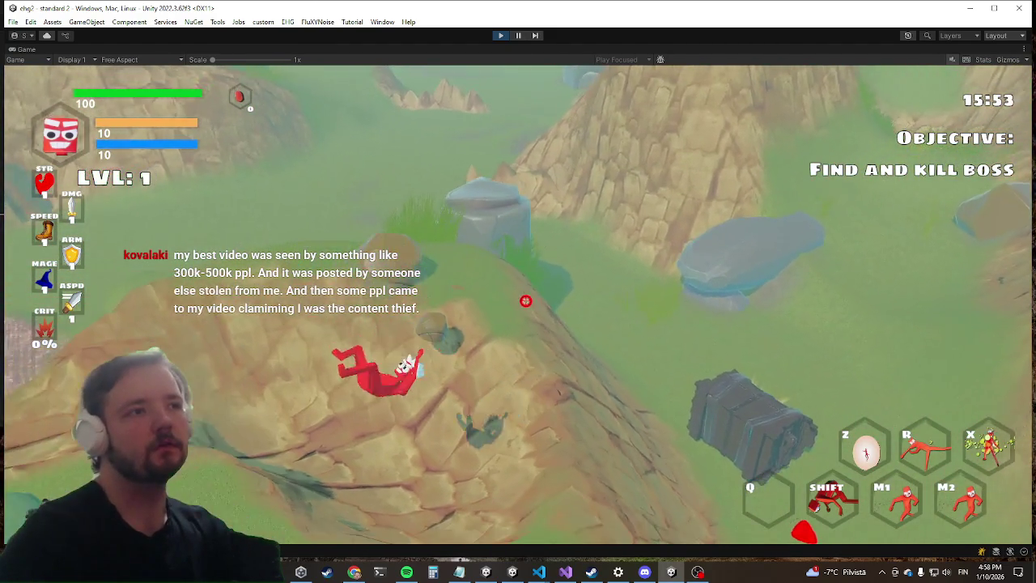
key("w")
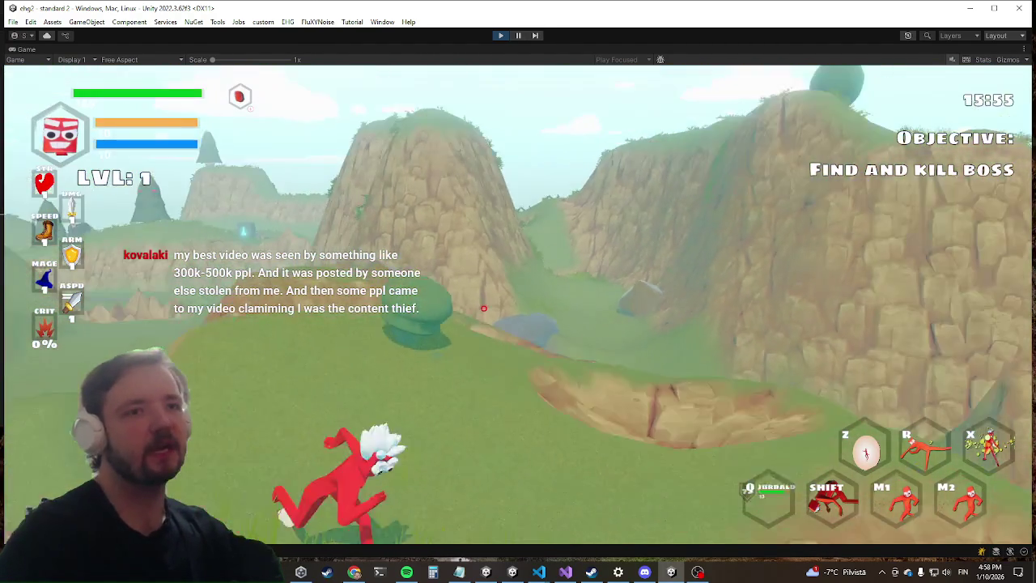
key("shift")
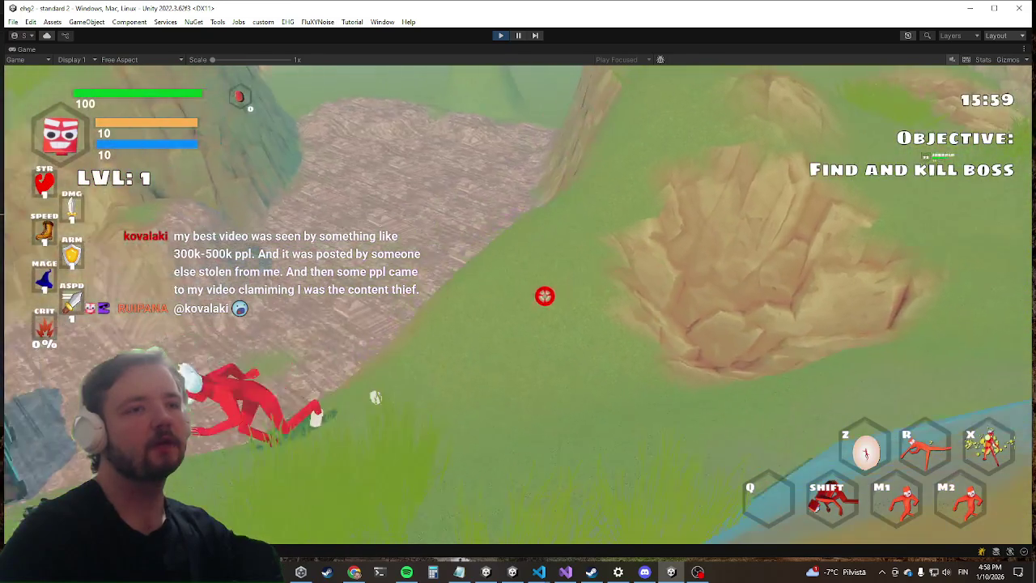
key("grave")
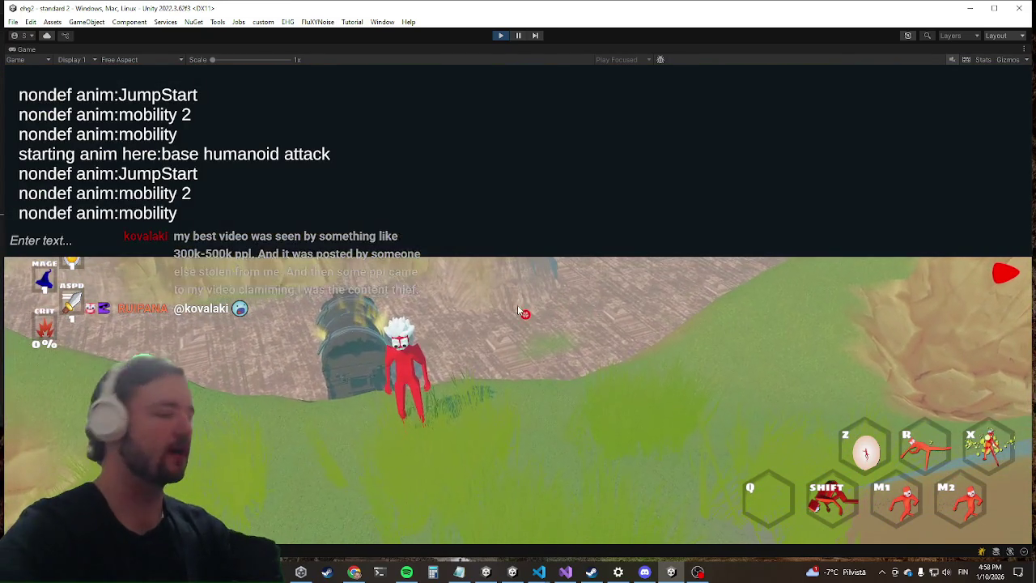
Run the 'kill' console command to clear every enemy, then close the console.
type("kill")
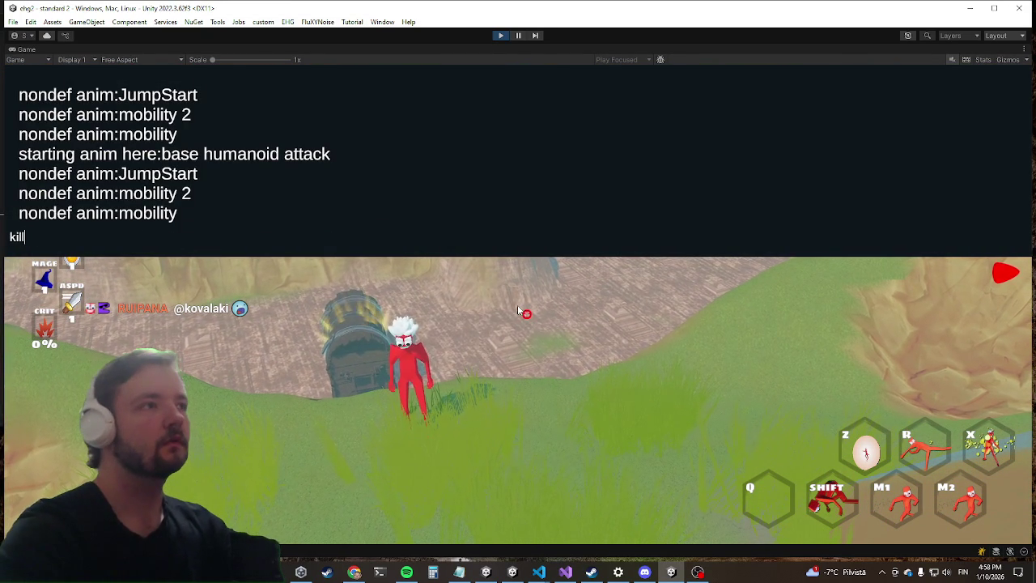
key("Return")
key("grave")
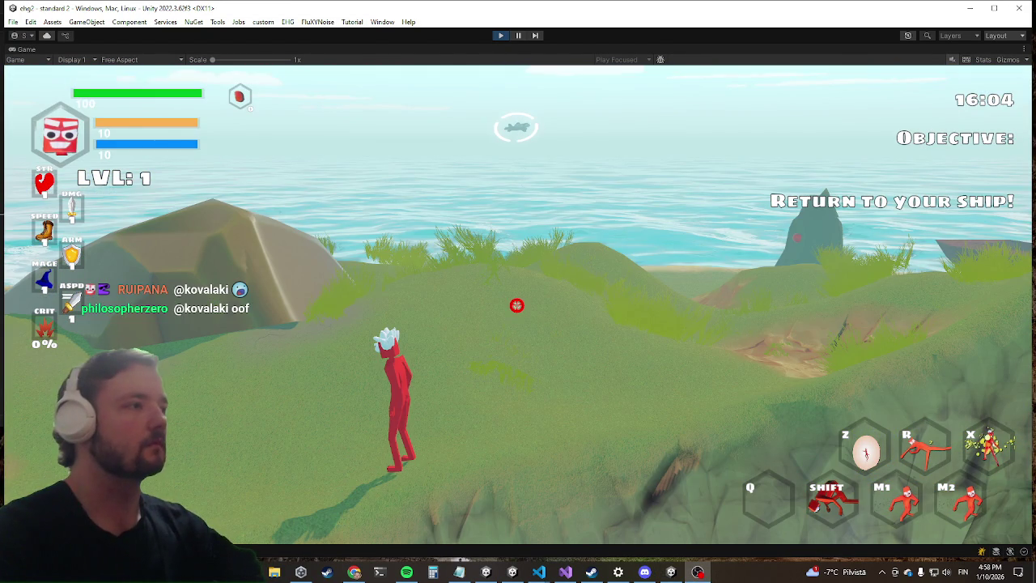
key("alt+Tab")
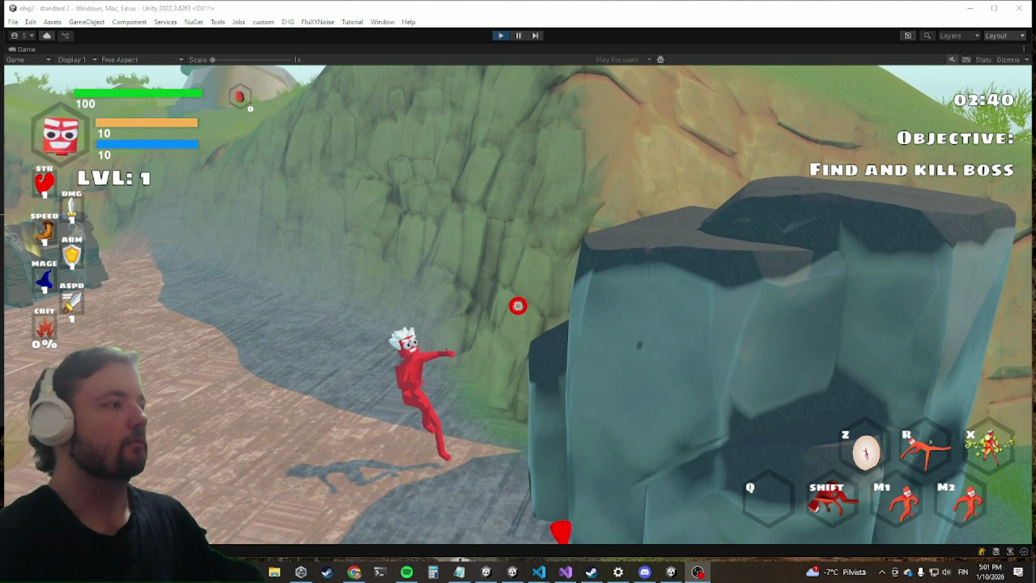
Attack the blue enemy and submit the 'dmg' console command mid-fight.
left_click(423, 176)
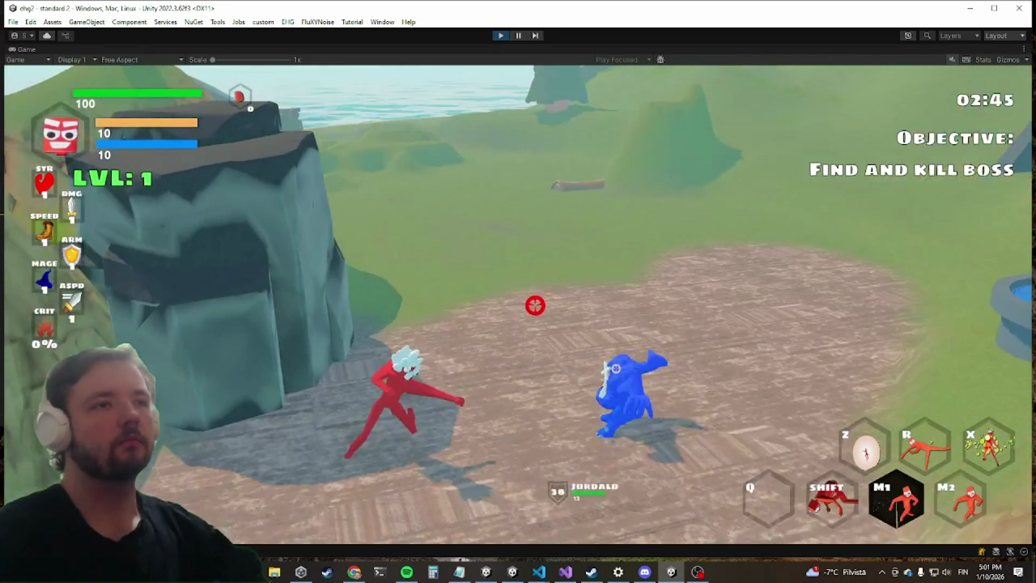
left_click(517, 305)
type("dmg")
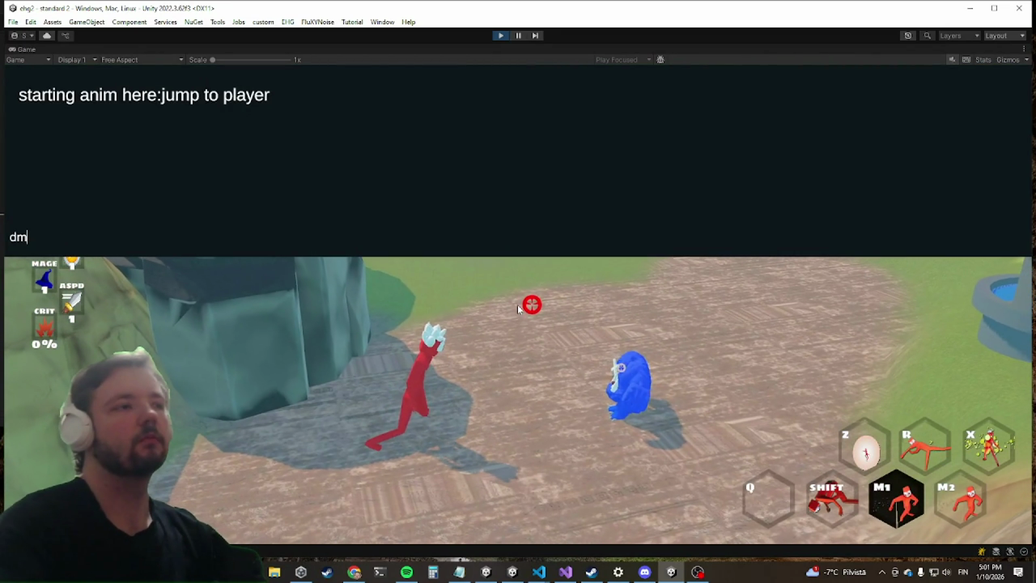
key("Return")
key("Escape")
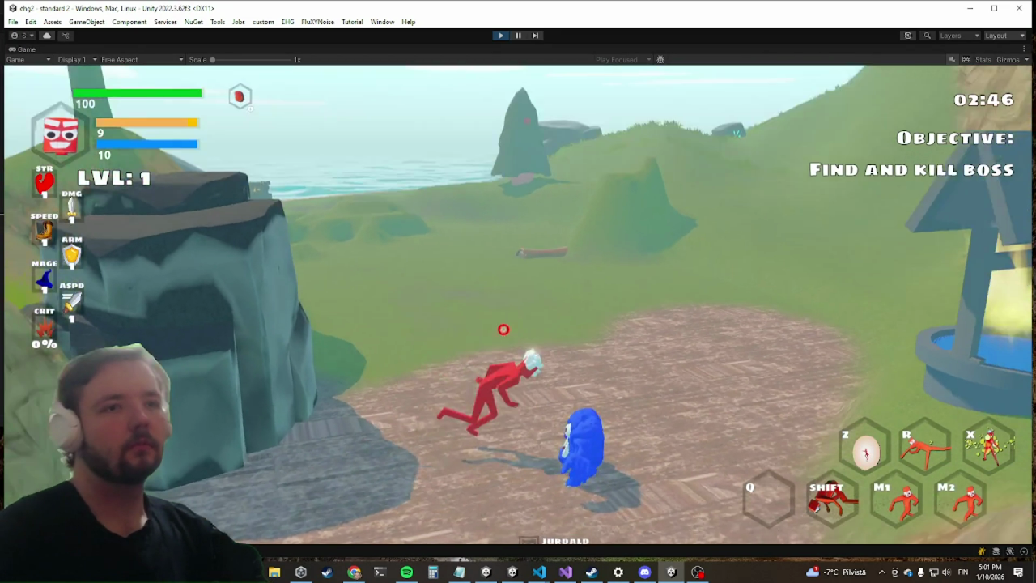
right_click(485, 289)
Run through the rocky valley to Freshy and repeatedly strike the Freshy enemies.
key("w")
key("w")
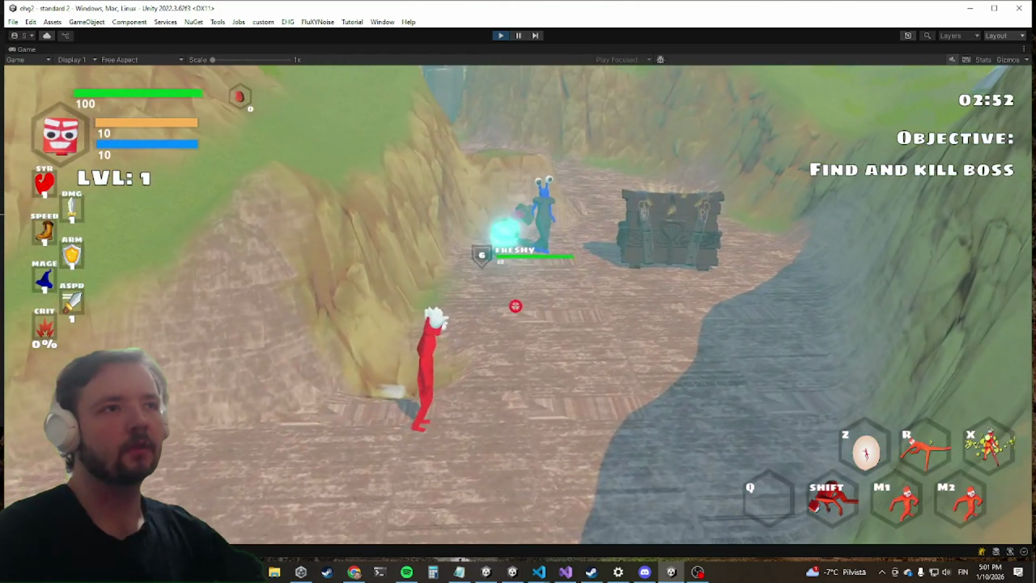
key("a")
key("w")
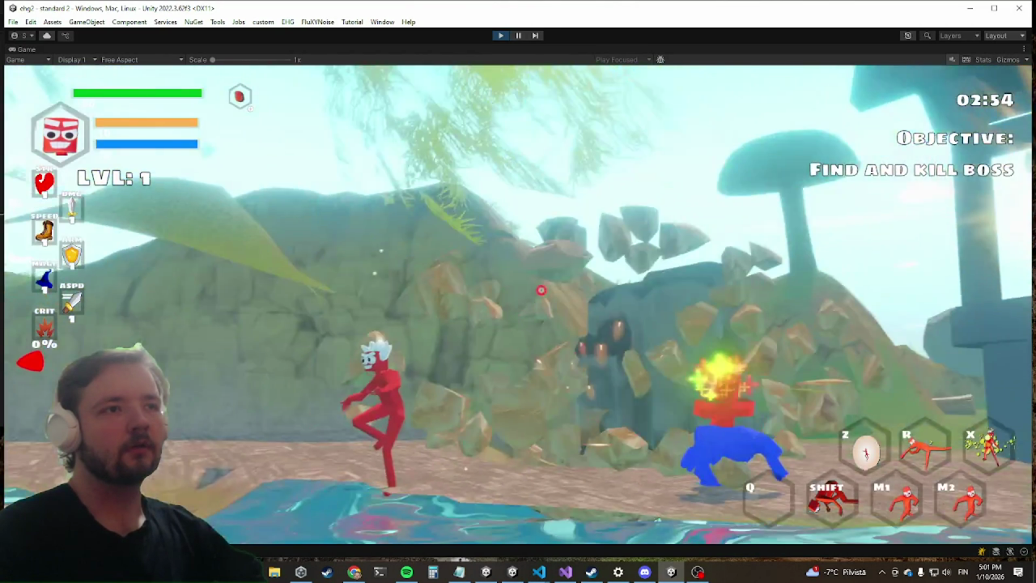
key("w")
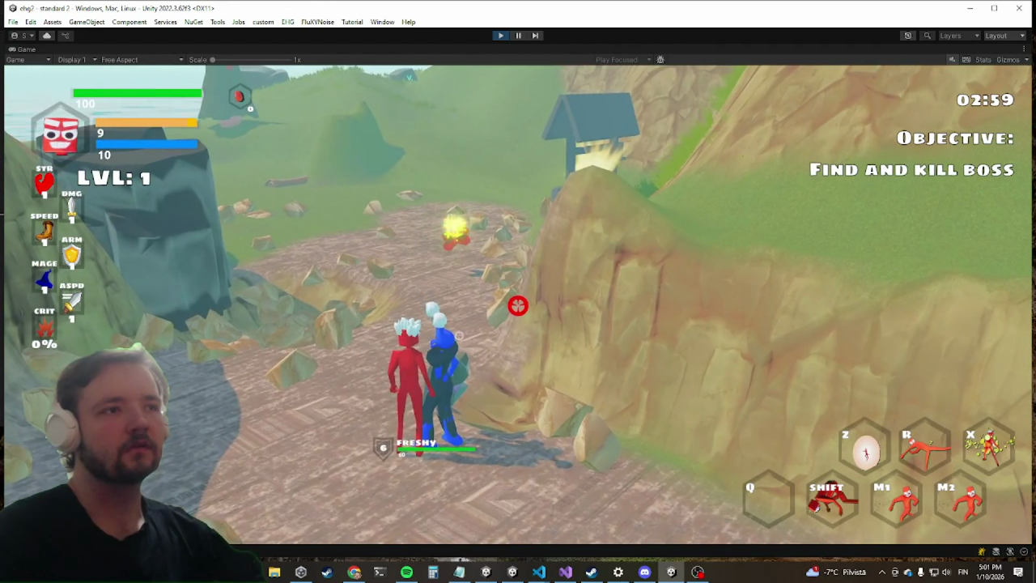
left_click(518, 305)
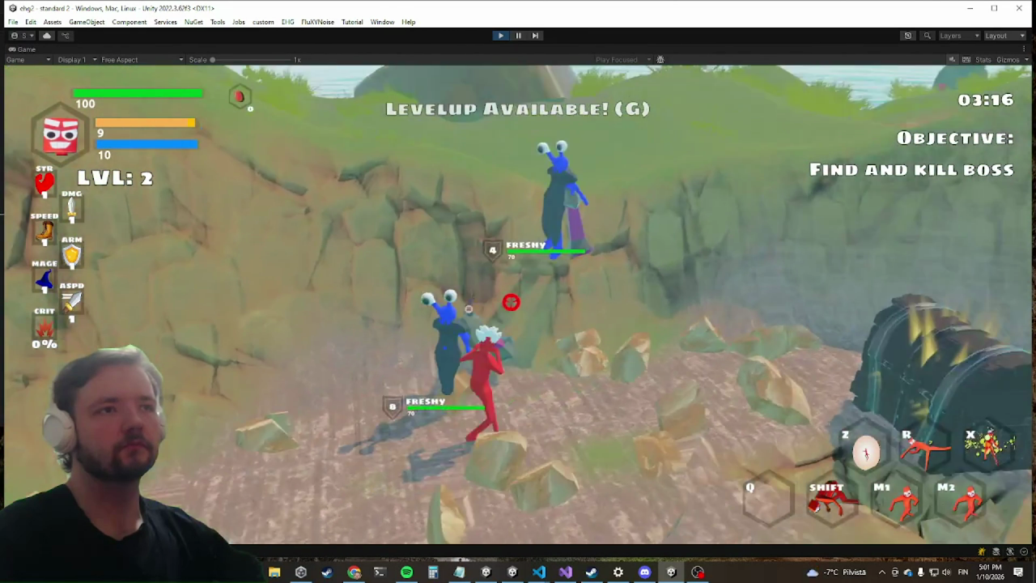
left_click(510, 306)
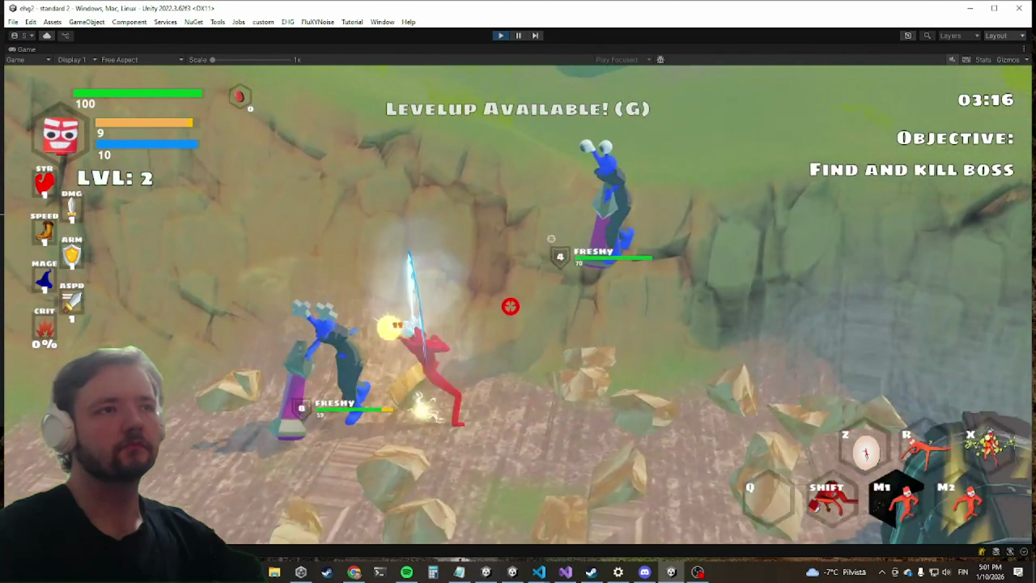
left_click(510, 306)
left_click(515, 306)
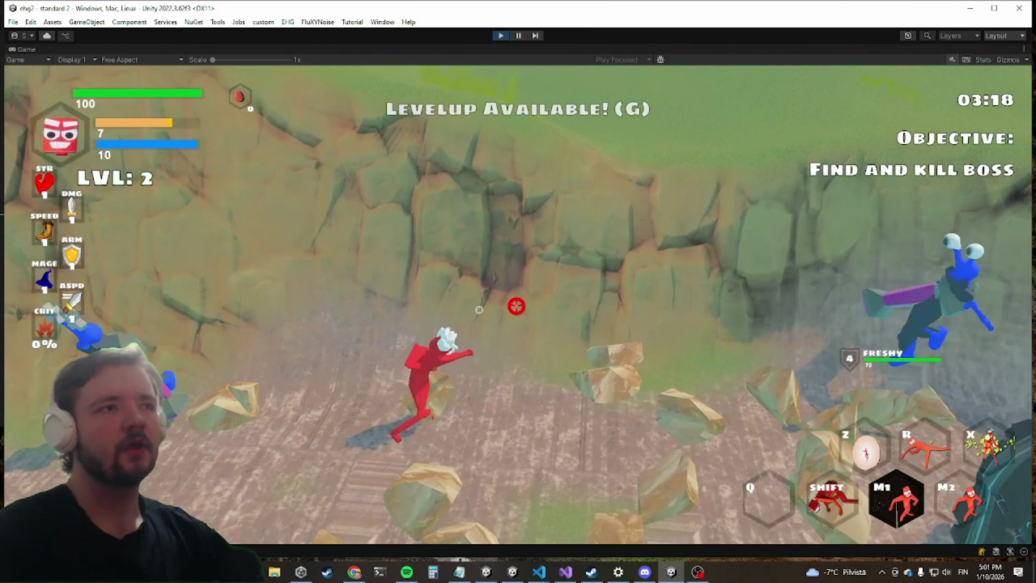
Run and dash around the arena until the character reaches LVL 2.
key("a")
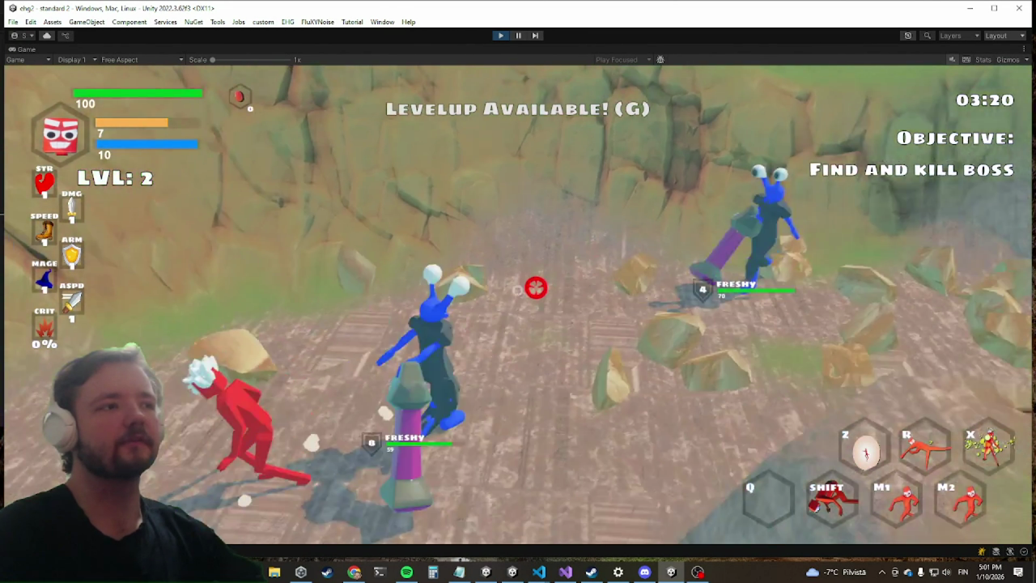
key("w")
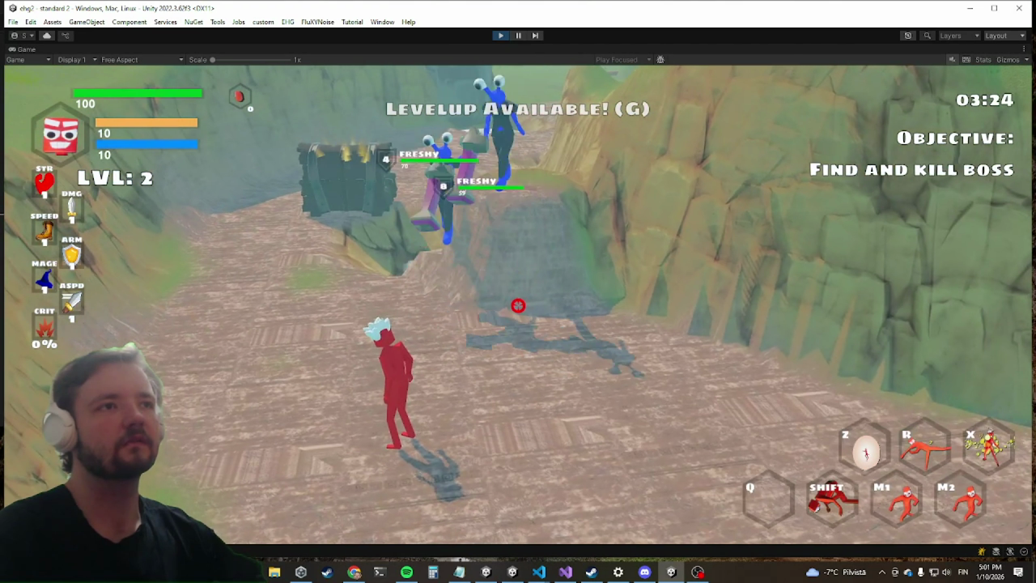
key("shift")
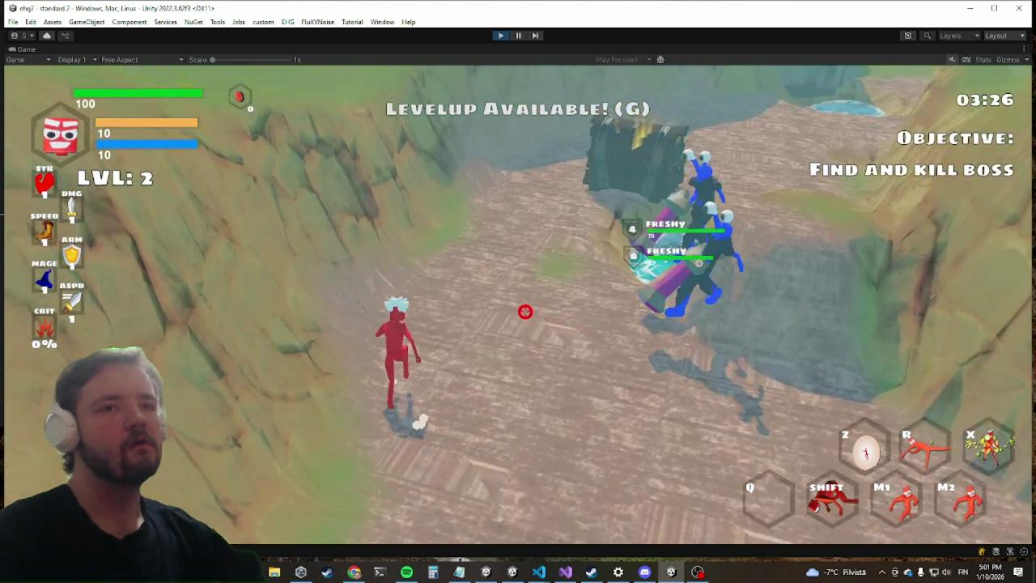
key("shift")
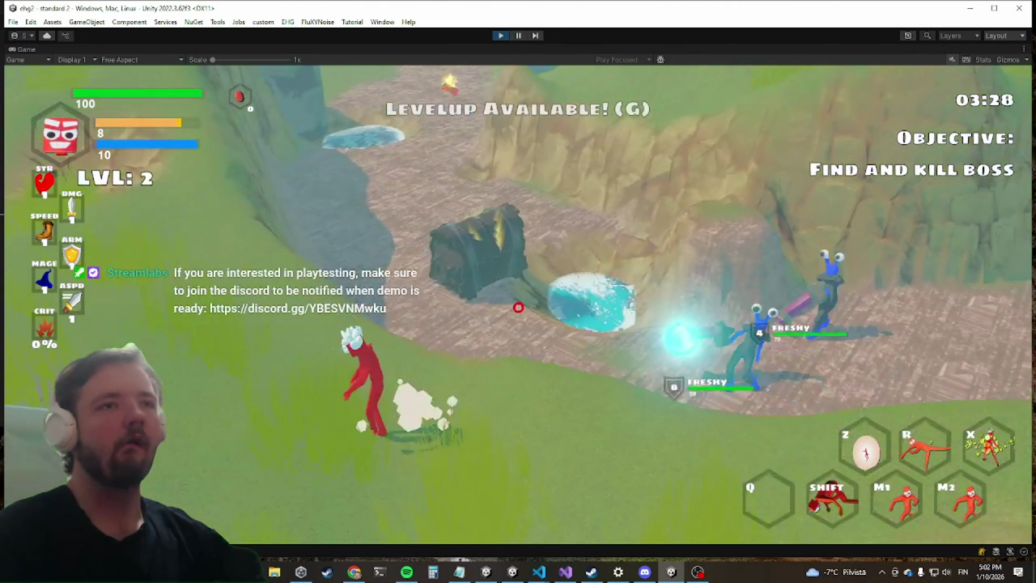
key("alt+Tab")
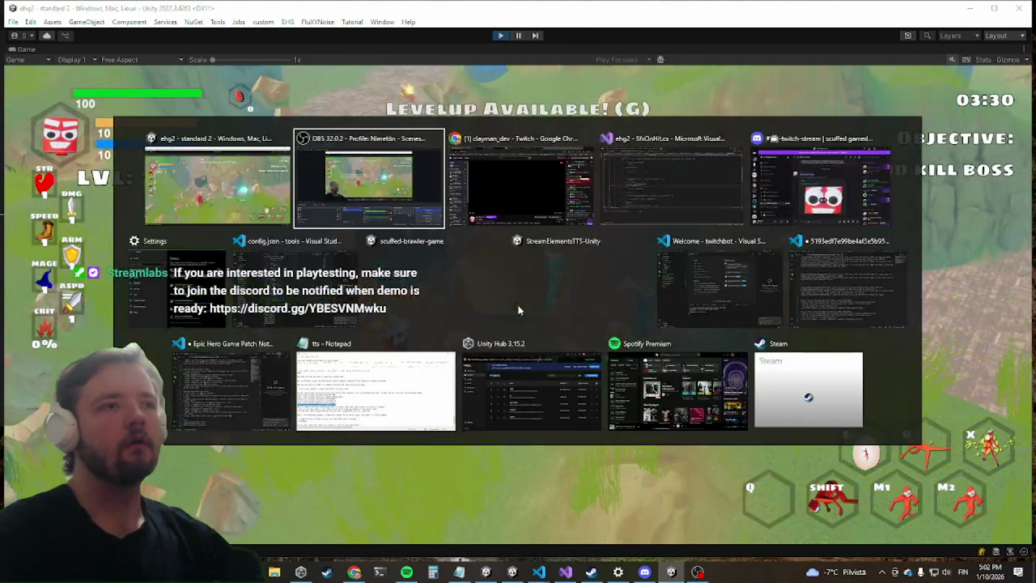
Dismiss the window switcher, move behind the large rock, and open the Settings menu.
key("Escape")
key("w")
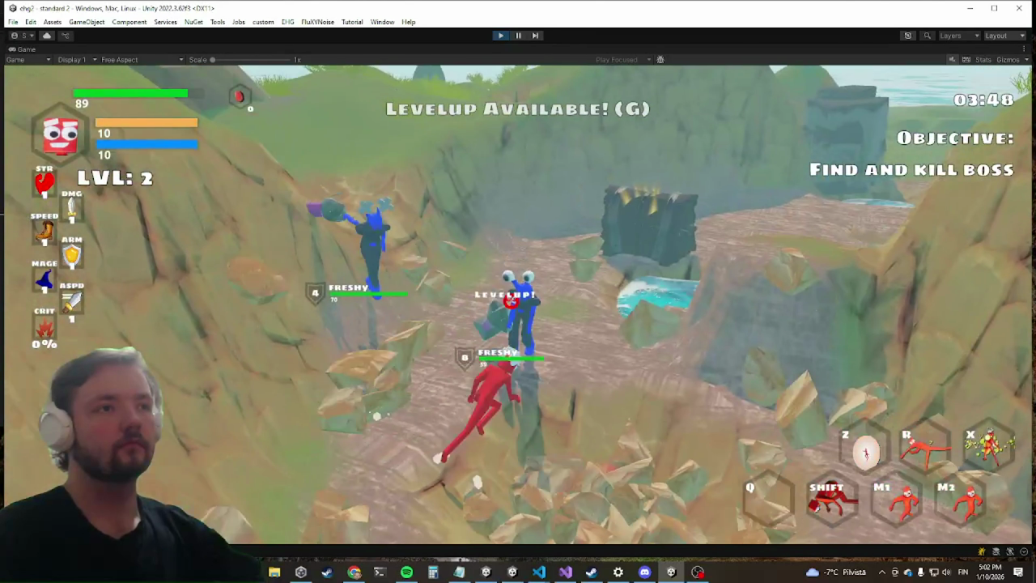
key("Escape")
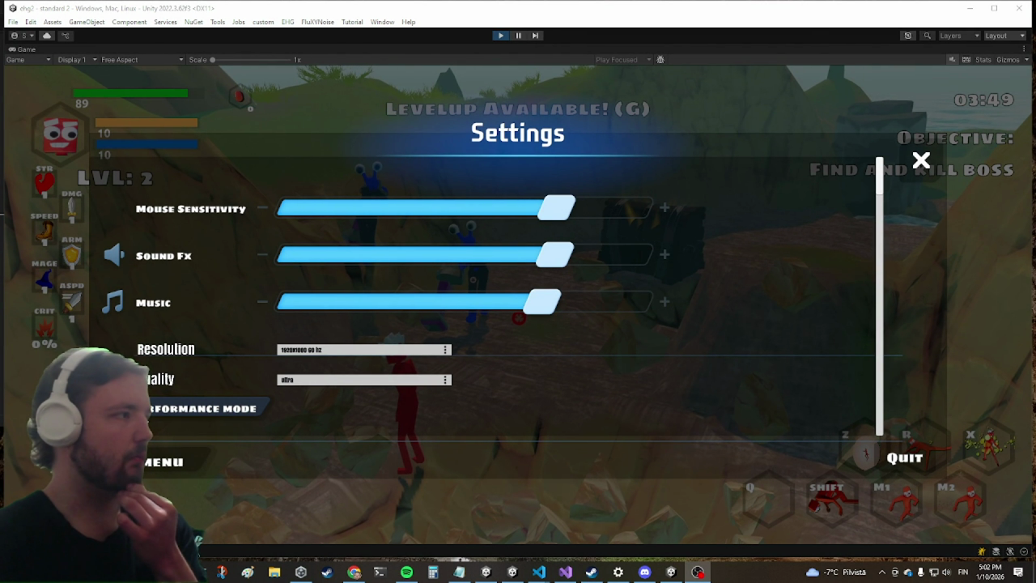
Close Settings and keep fighting until boss Bardy's health drops to 89.
key("alt+Tab")
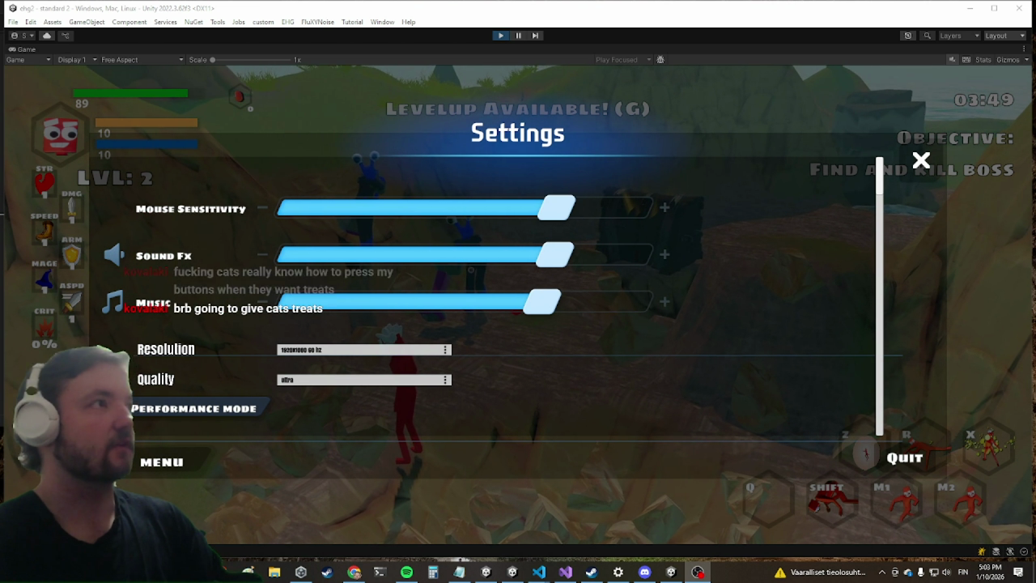
key("alt+Tab")
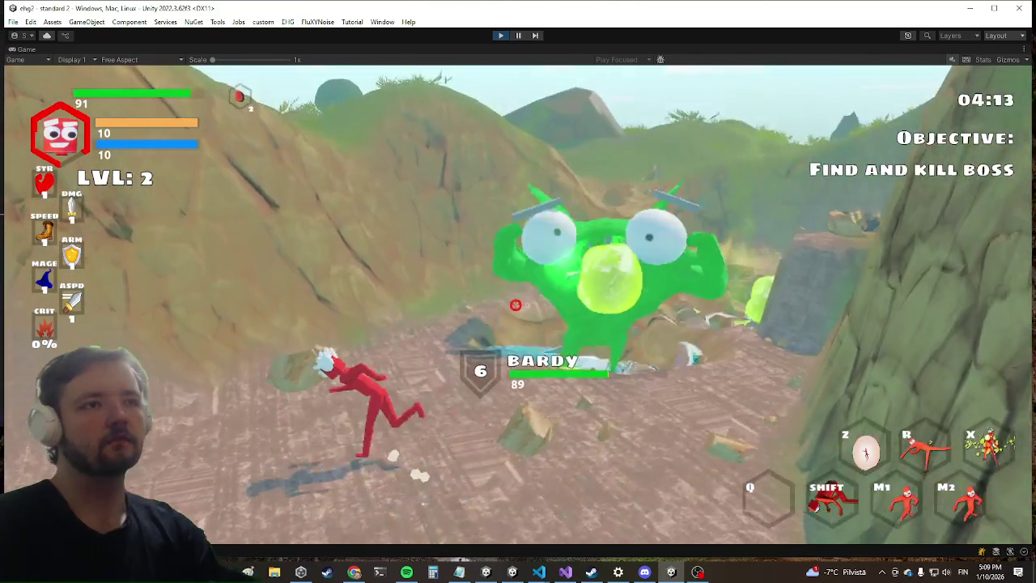
Run the character around boss Bardy through its slam, then exit Play Mode with Ctrl+P.
key("w")
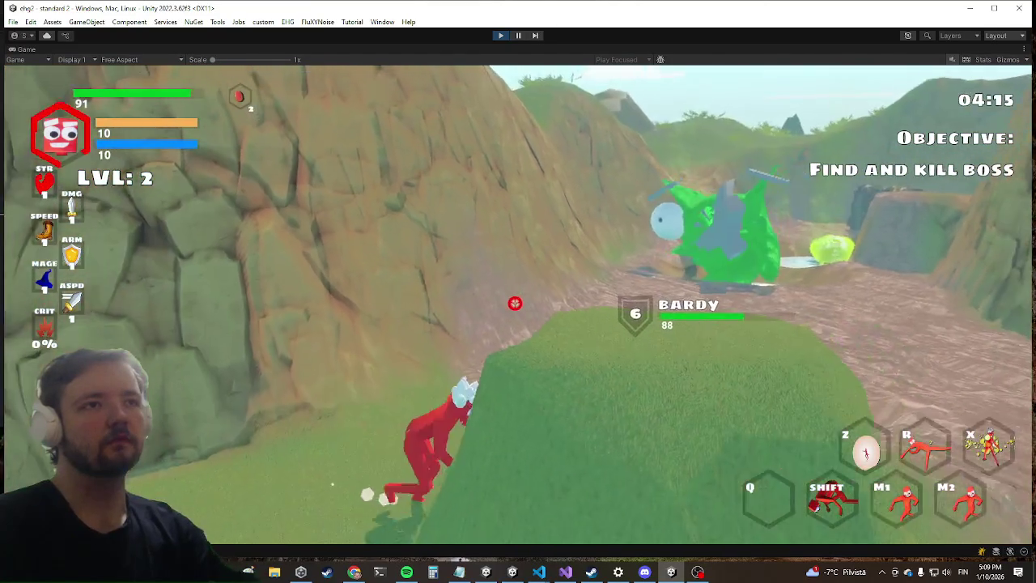
key("w")
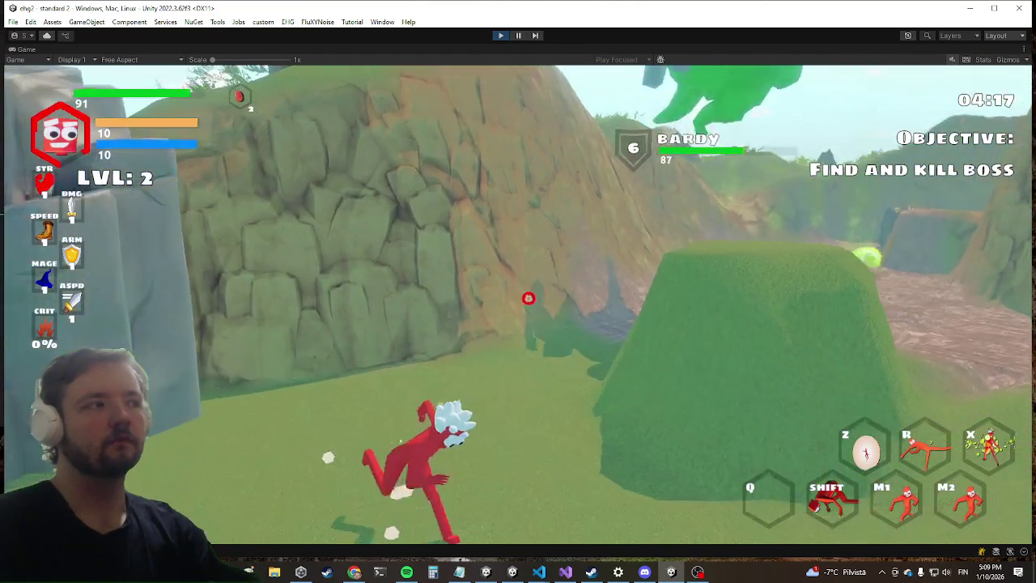
key("w")
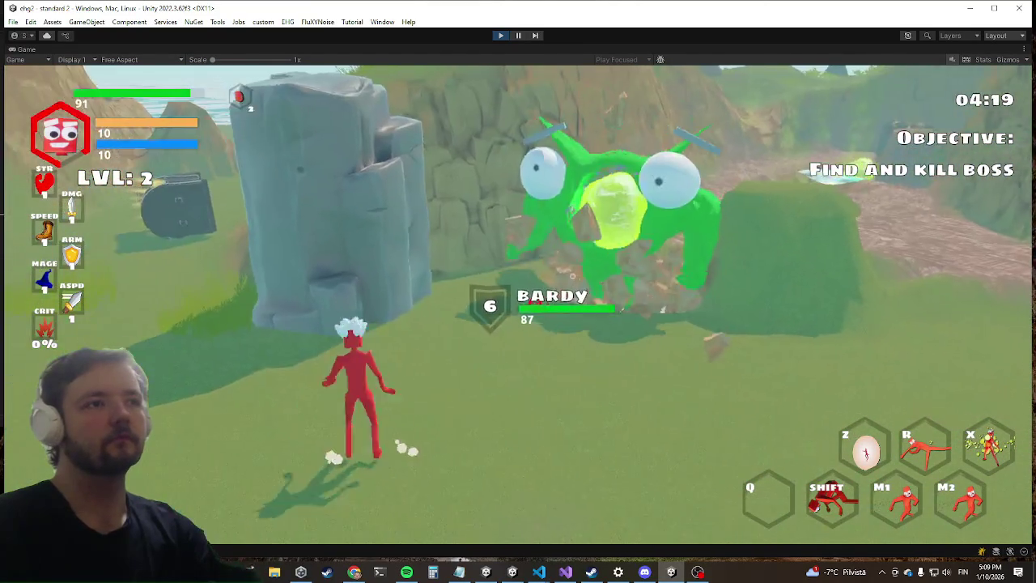
key("w")
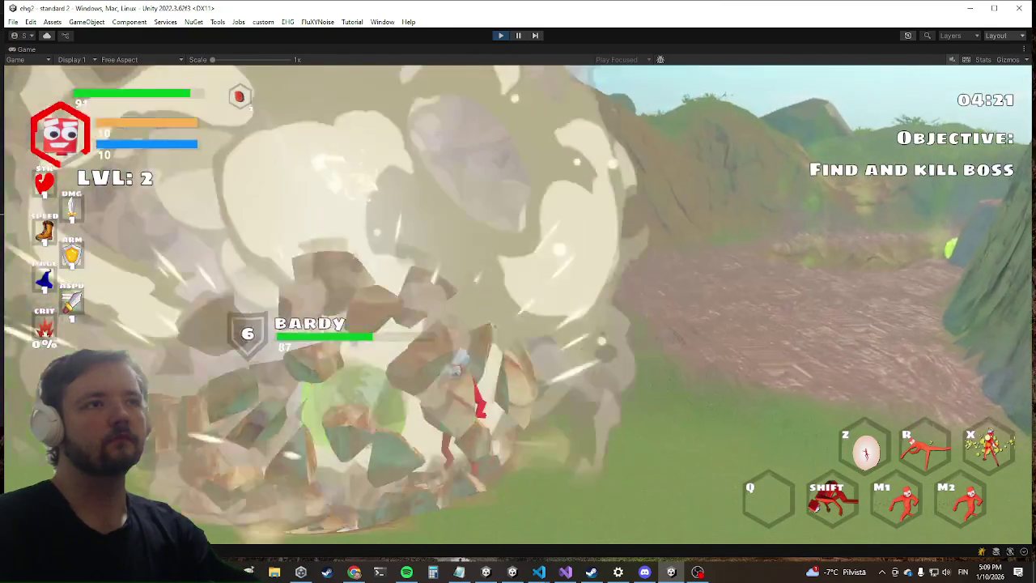
key("w")
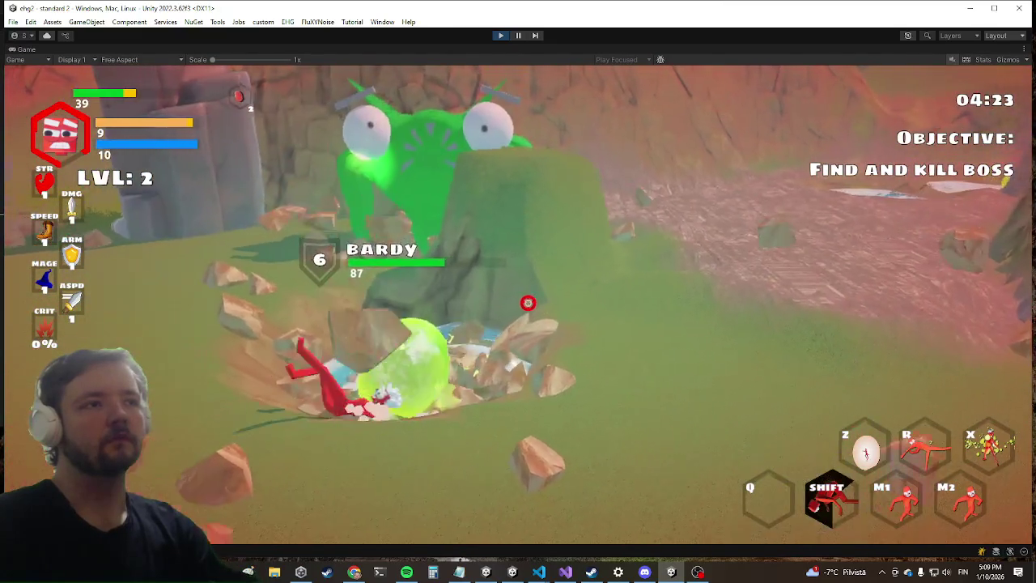
key("w")
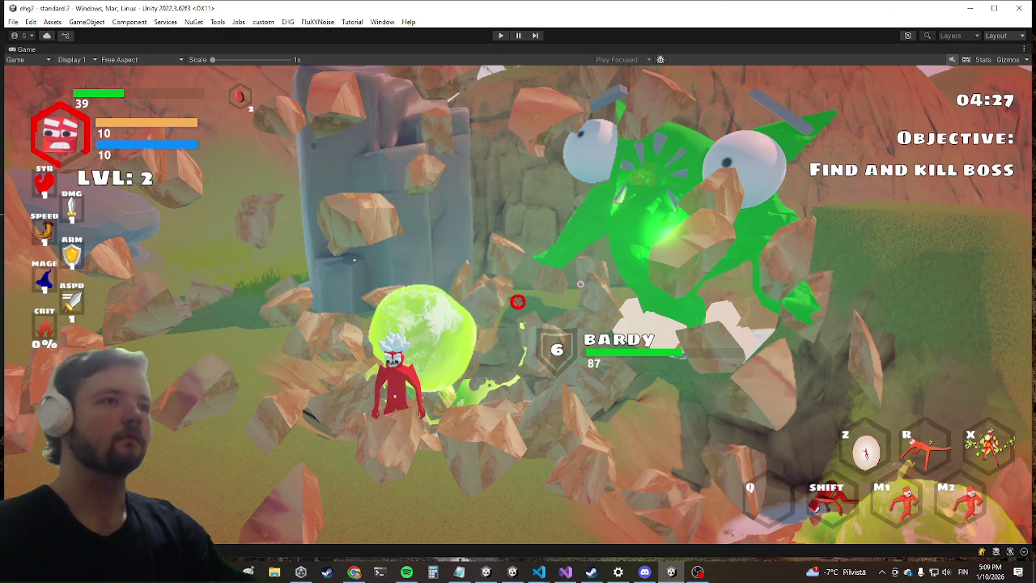
key("ctrl+p")
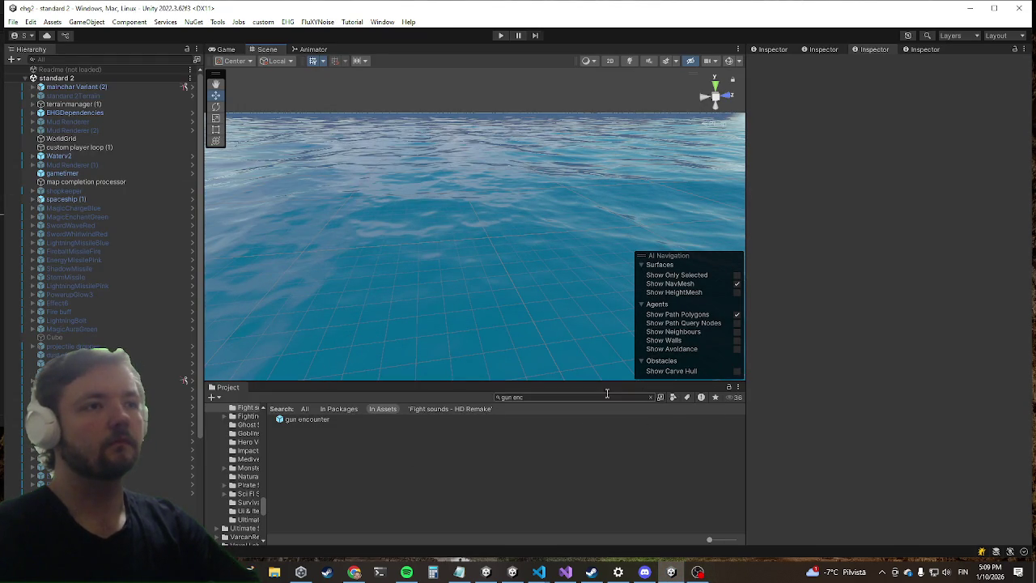
Select the gun encounter prefab, clear the search, and scroll the Encounters folder list.
left_click(312, 420)
left_click(651, 395)
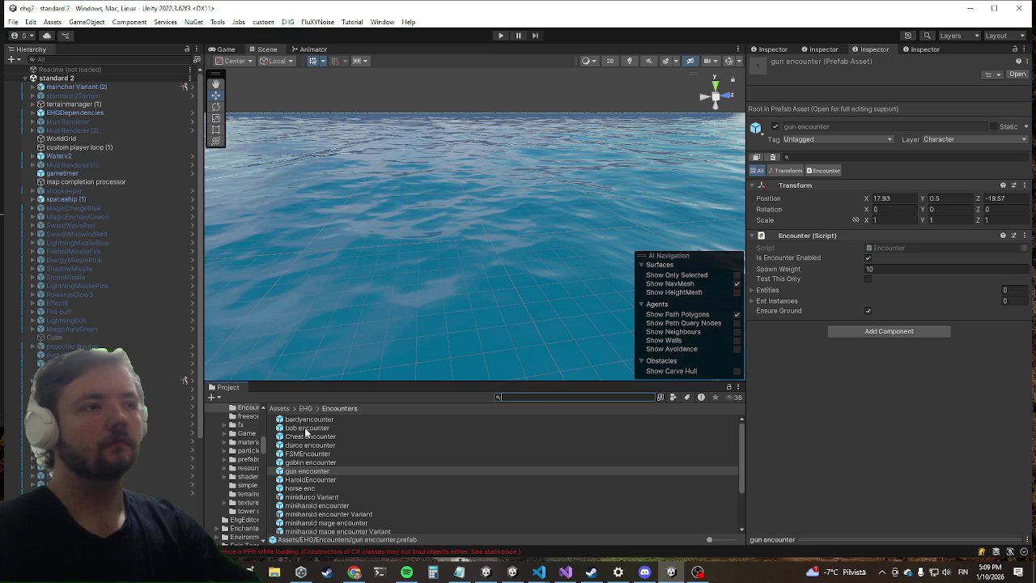
scroll(328, 479, "down", 2)
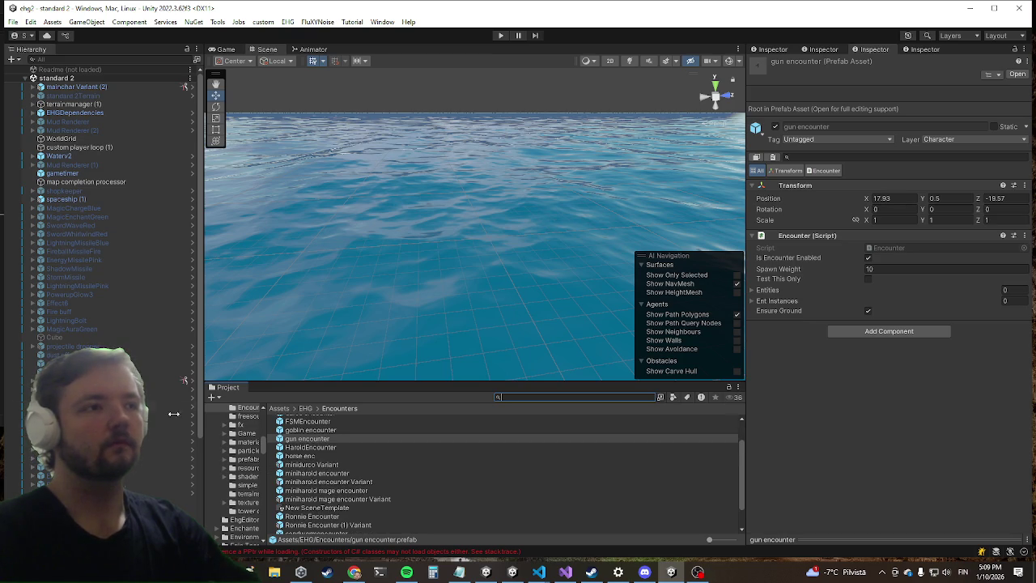
scroll(324, 484, "down", 2)
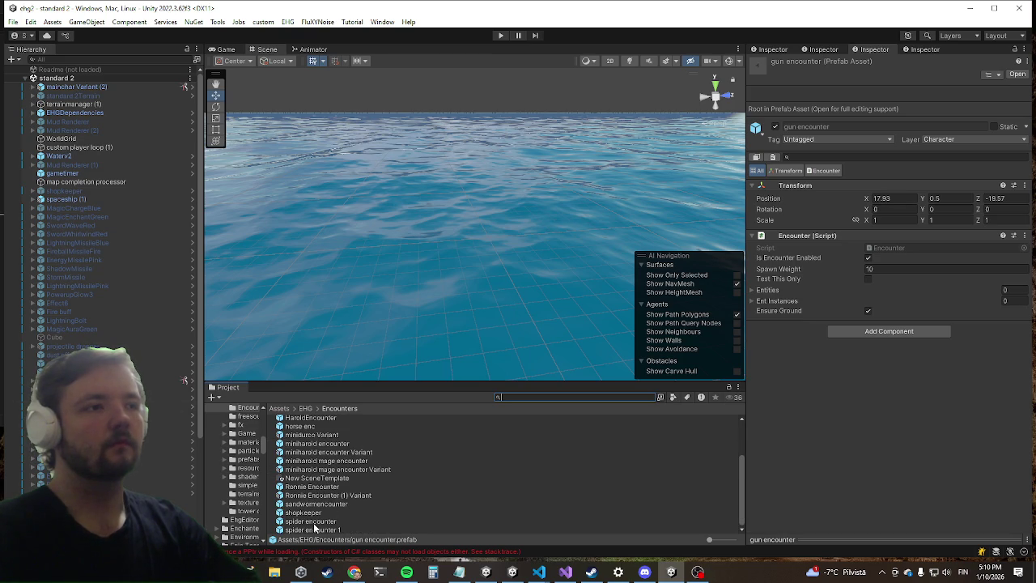
scroll(314, 528, "up", 4)
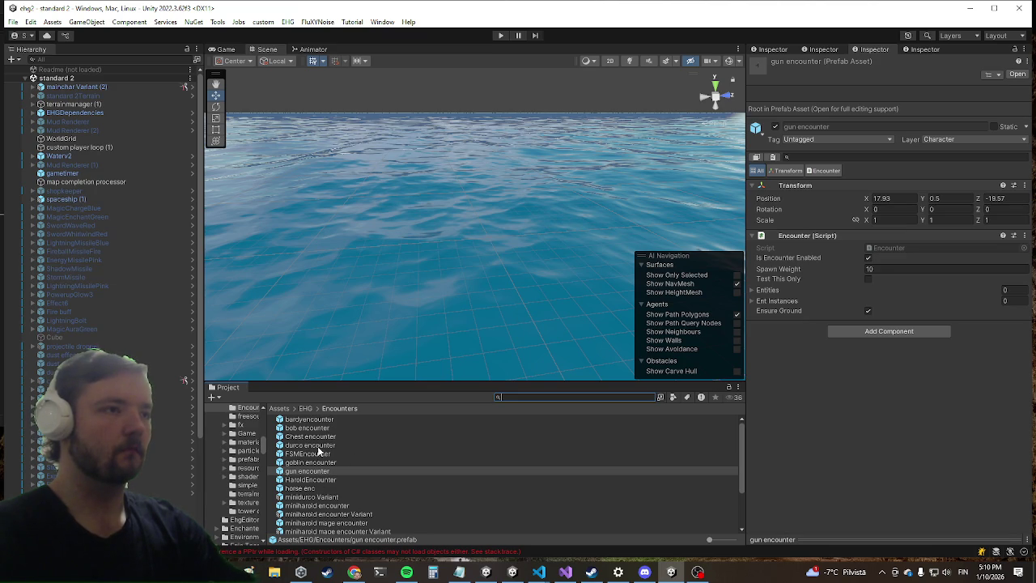
Open the bardyencounter prefab, select croissant monster, and expand its Entity script.
double_click(316, 419)
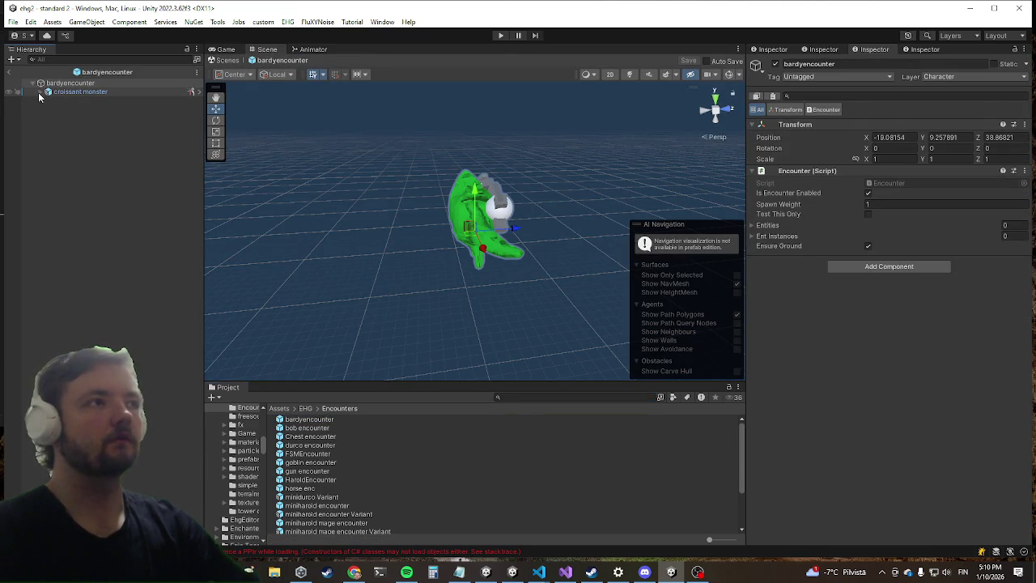
left_click(40, 91)
left_click(90, 92)
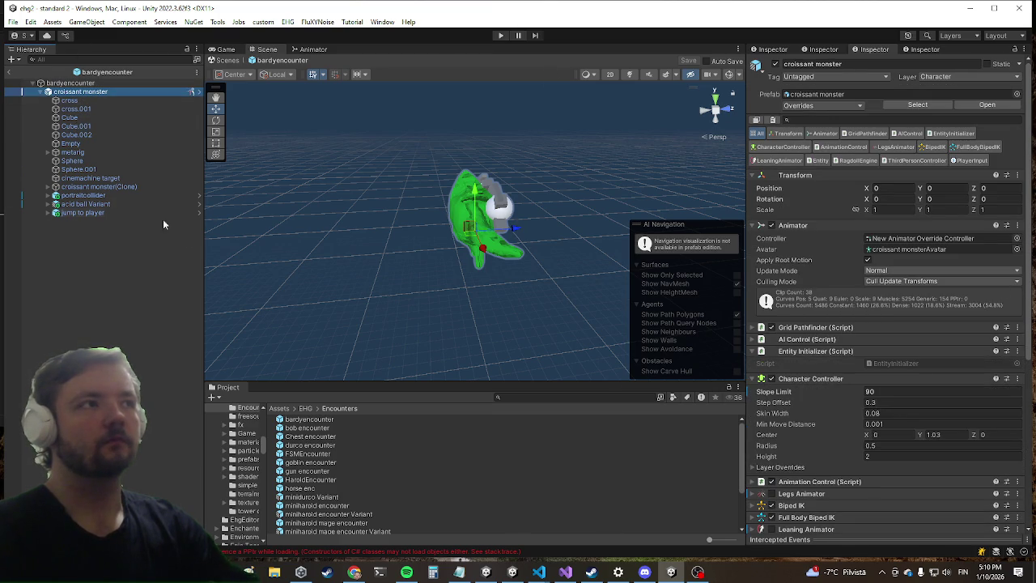
scroll(912, 328, "down", 5)
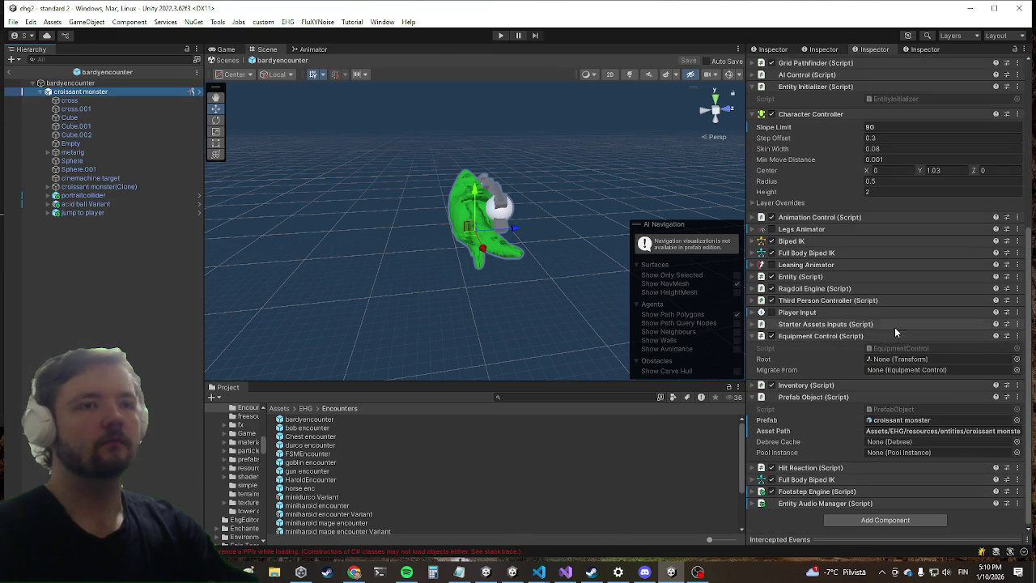
left_click(801, 277)
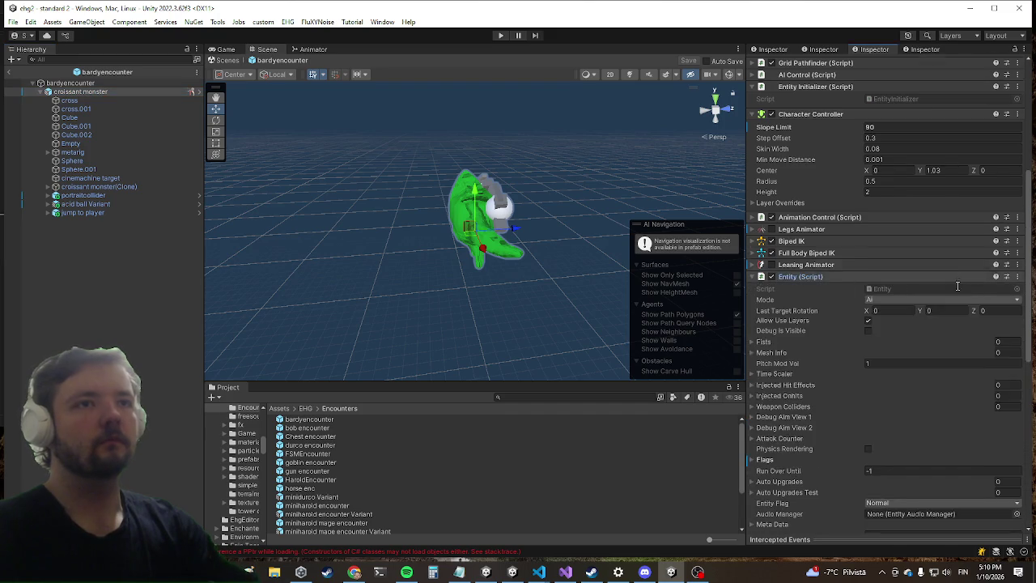
scroll(888, 369, "down", 5)
scroll(776, 223, "up", 3)
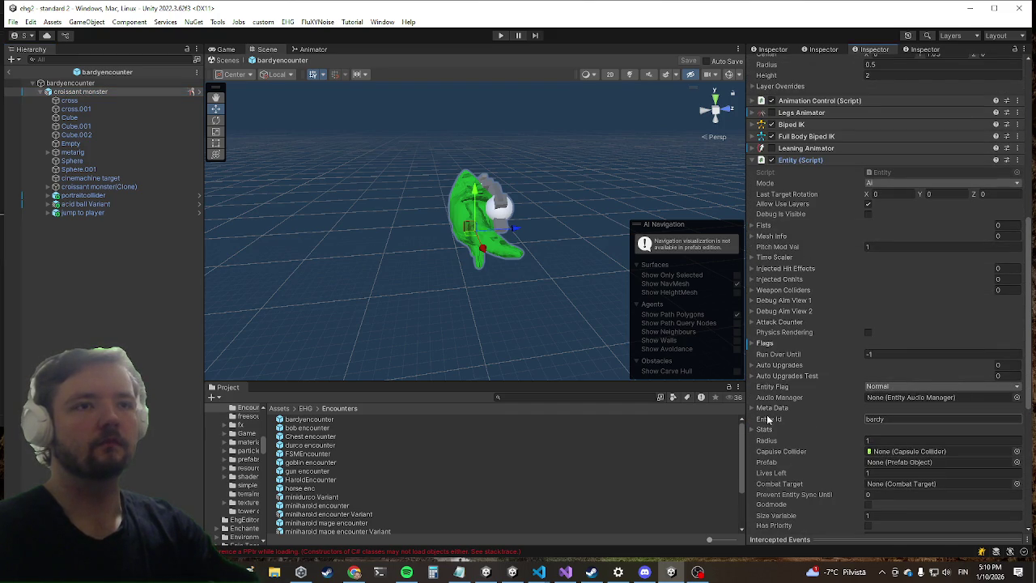
Expand Entity Stats to review Health max 10, Attack and Movement Speed, then leave the prefab.
left_click(759, 430)
scroll(919, 378, "down", 4)
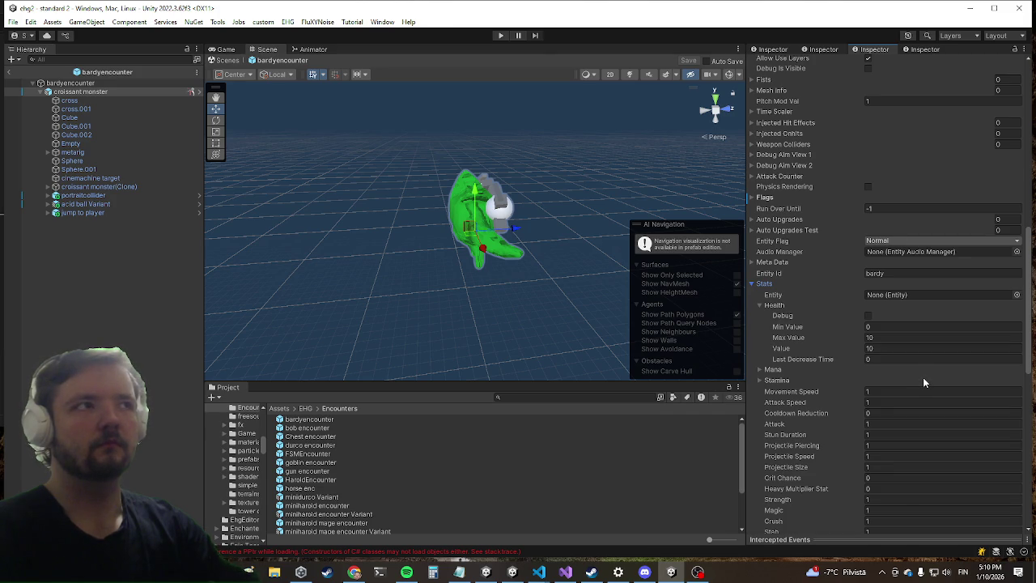
scroll(915, 381, "up", 5)
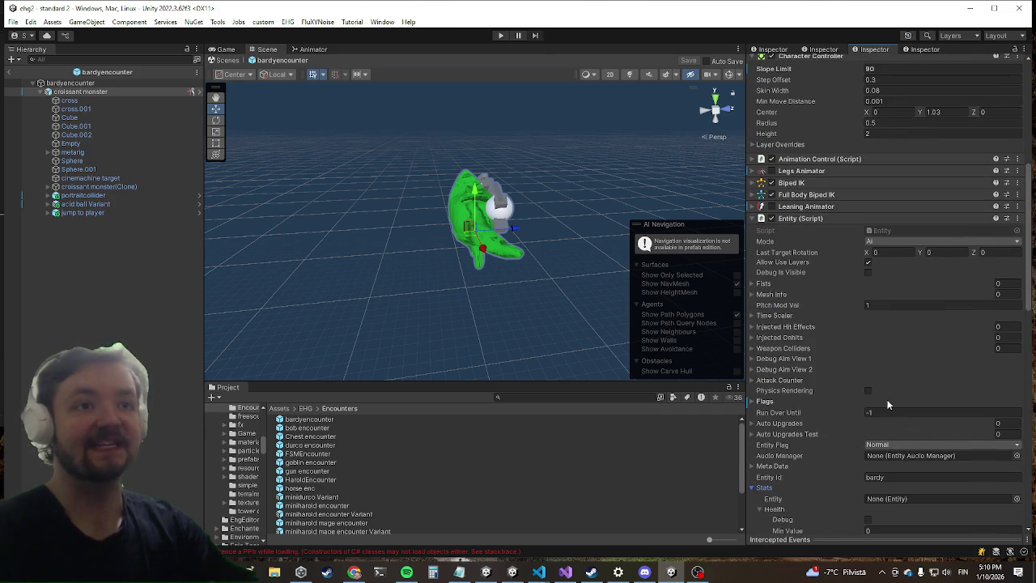
scroll(863, 401, "down", 5)
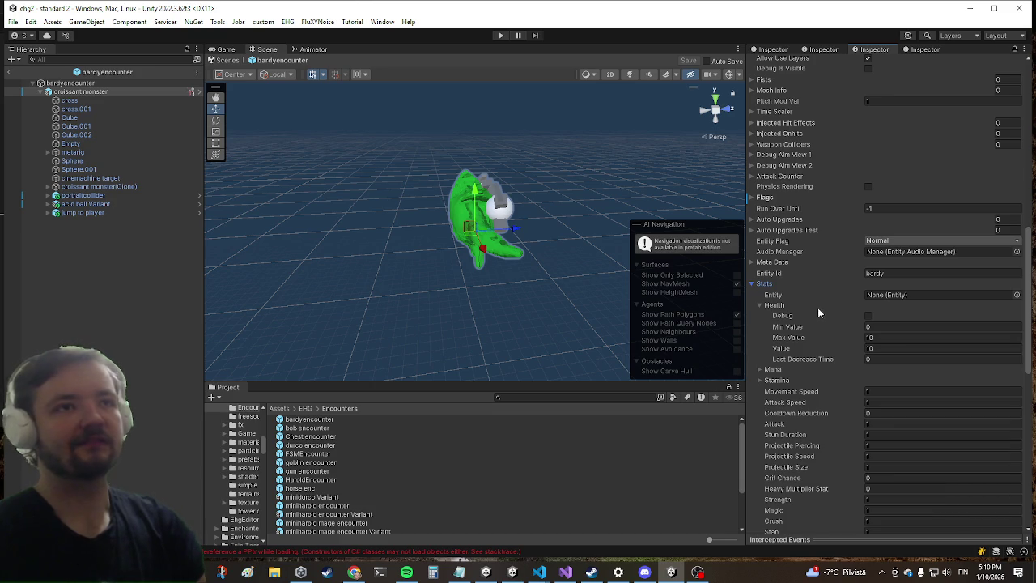
scroll(825, 306, "down", 4)
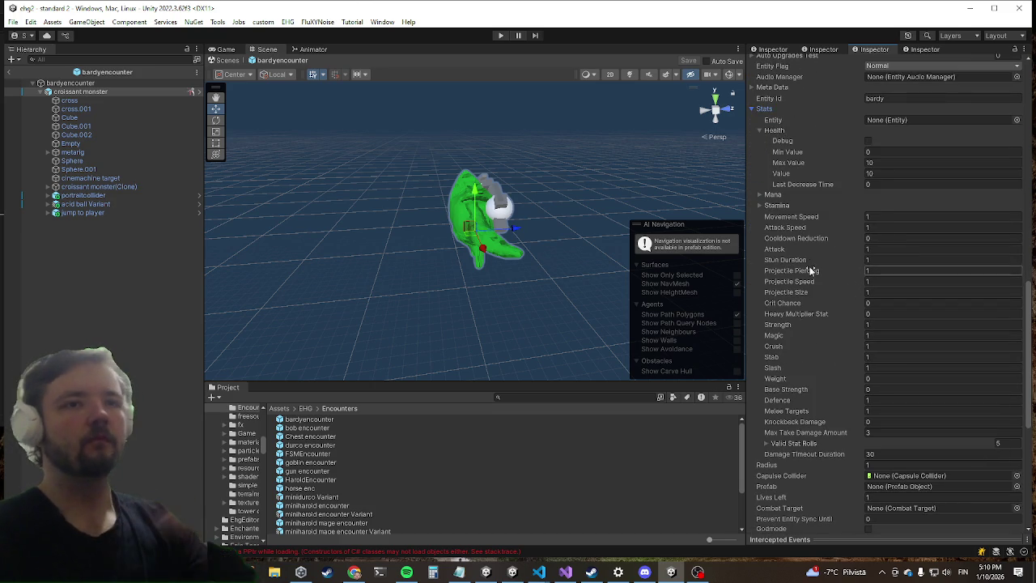
scroll(828, 258, "up", 1)
scroll(829, 257, "up", 10)
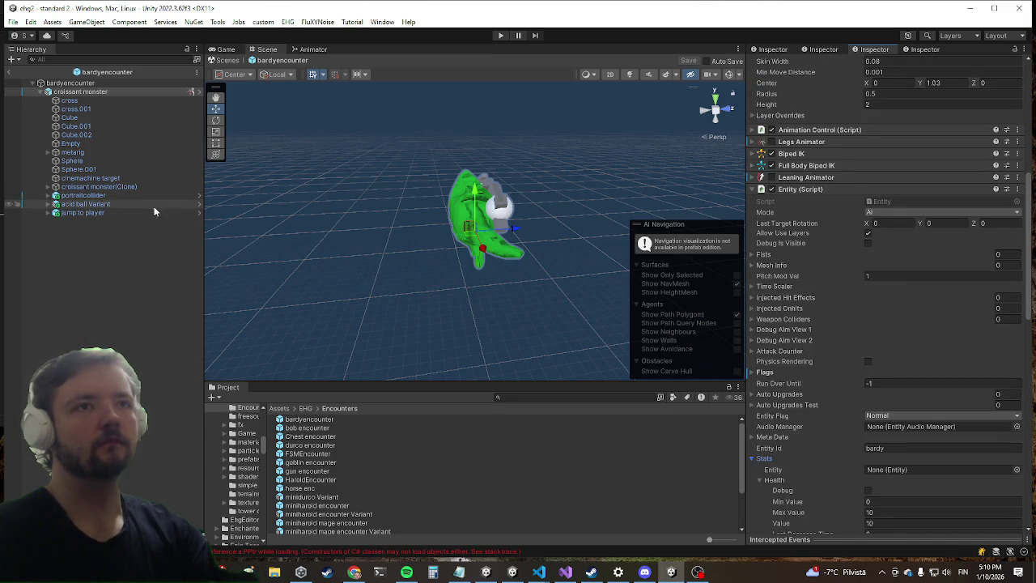
scroll(948, 390, "down", 14)
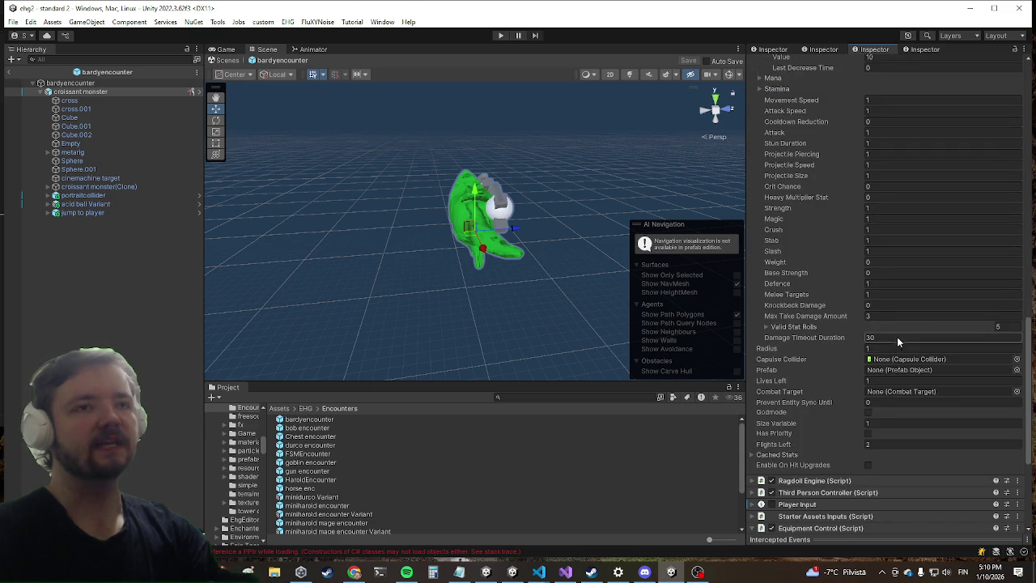
scroll(894, 336, "up", 4)
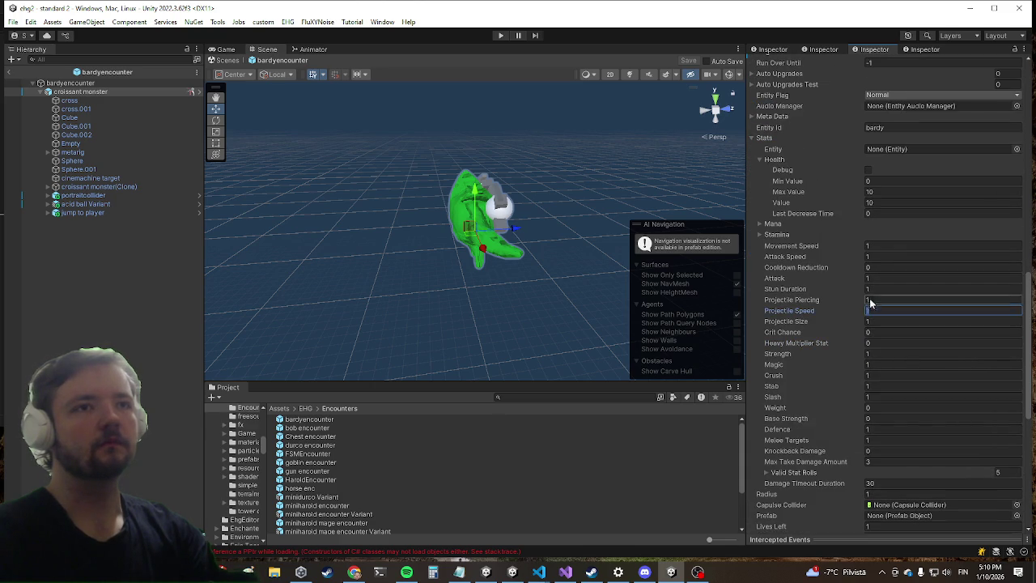
left_click(882, 258)
left_click(882, 246)
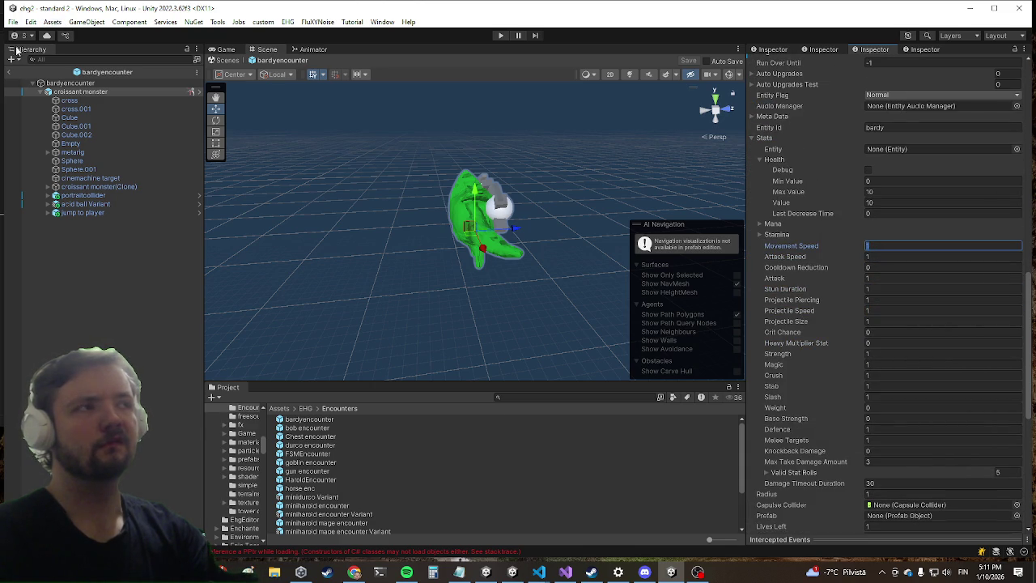
left_click(11, 74)
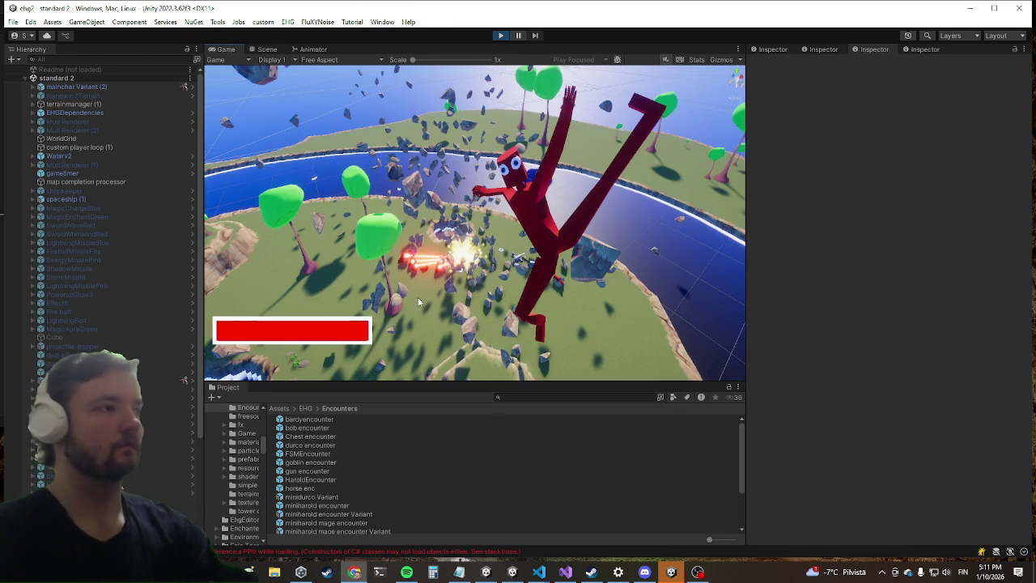
Start a new play test, run toward the chest, and run the 'killwave' console command.
key("shift+space")
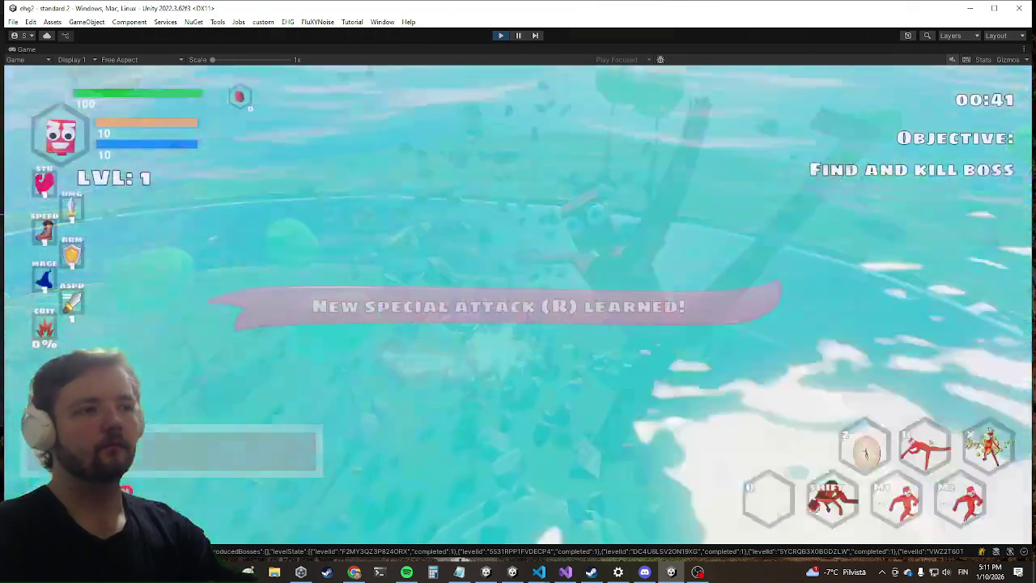
key("w")
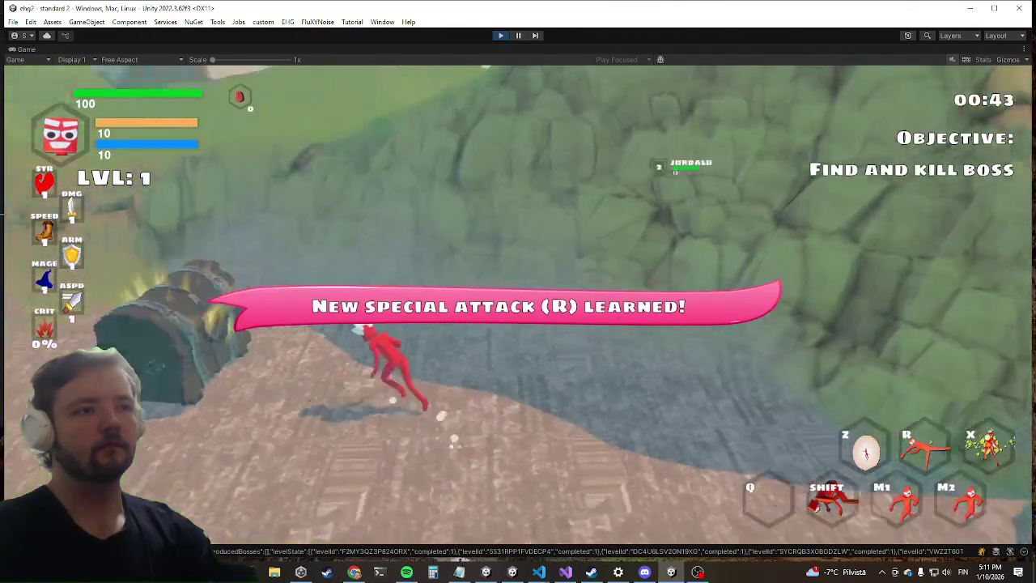
key("w")
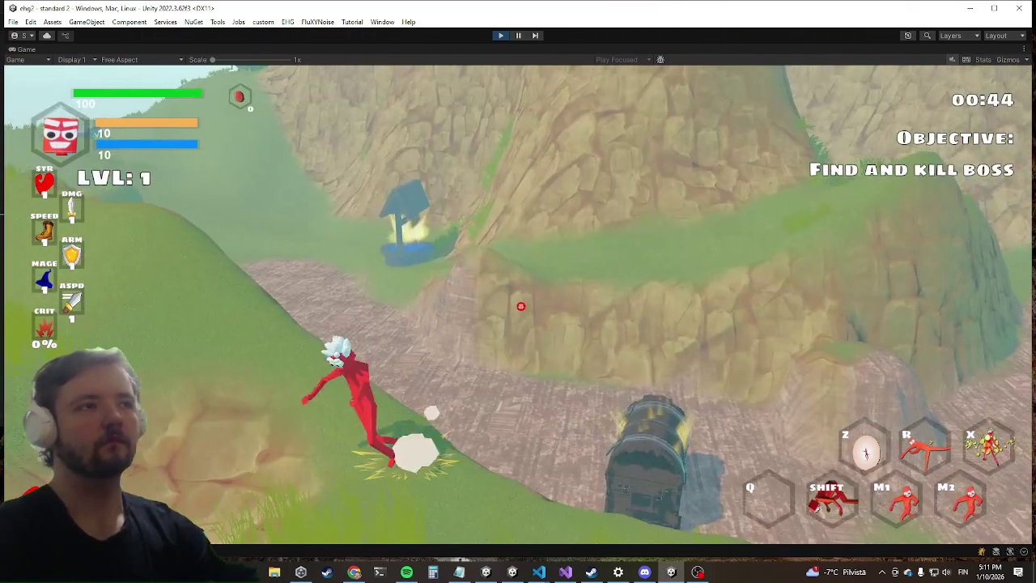
key("grave")
type("killwave")
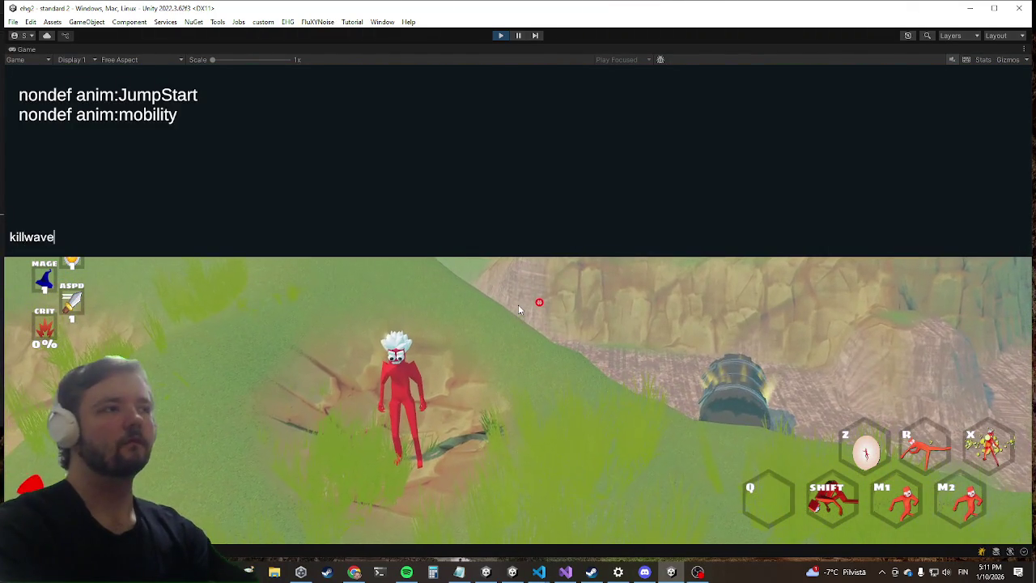
key("Return")
Run and dodge-roll down the hillside to the green boss Bardy, then pause the game.
key("w")
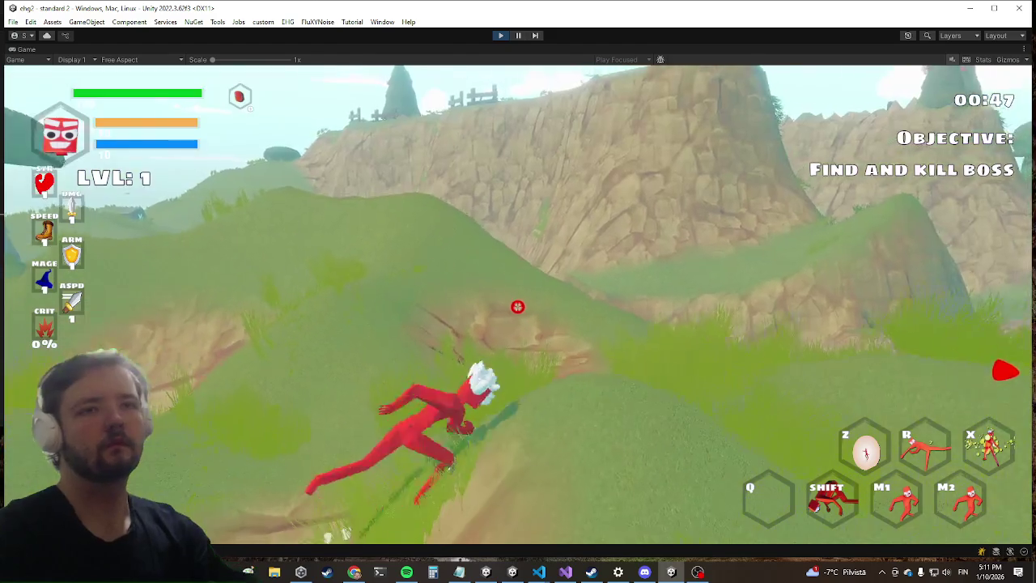
key("w")
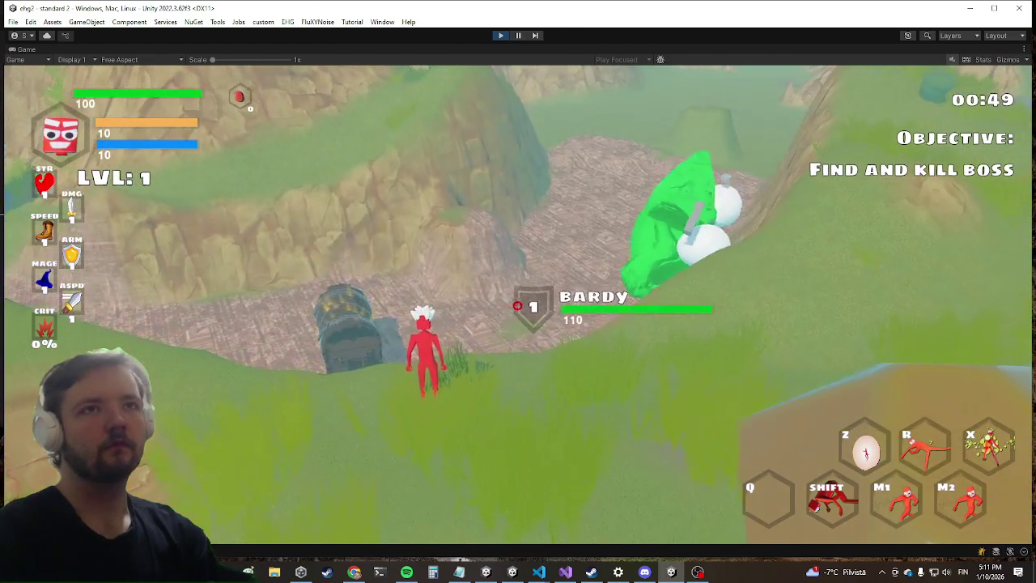
key("shift")
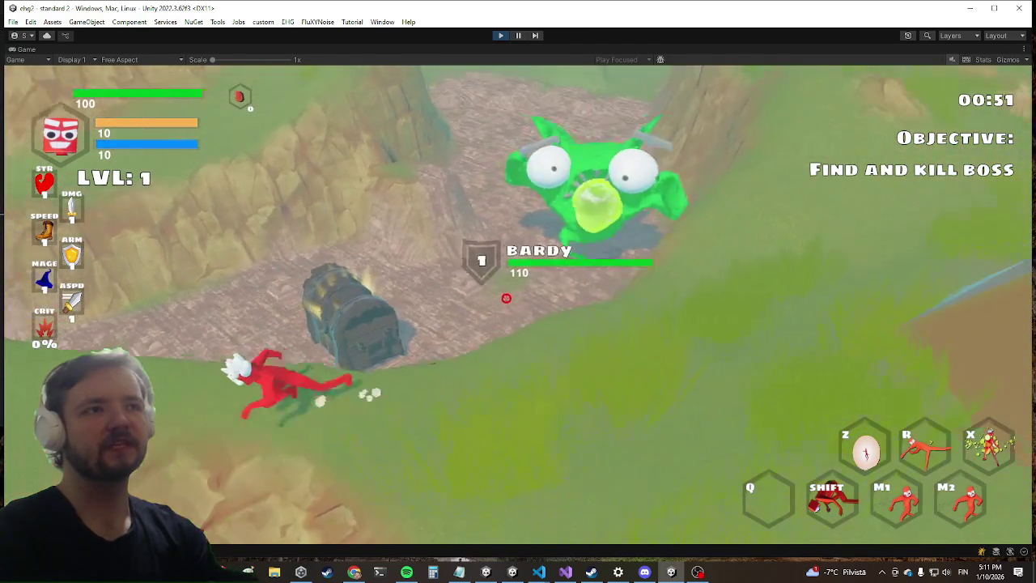
key("shift")
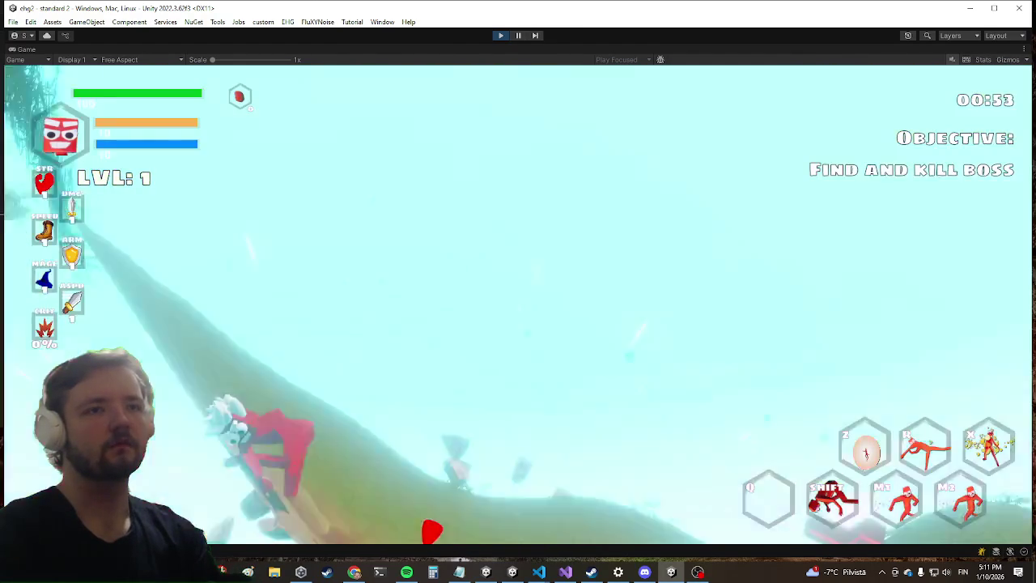
key("w")
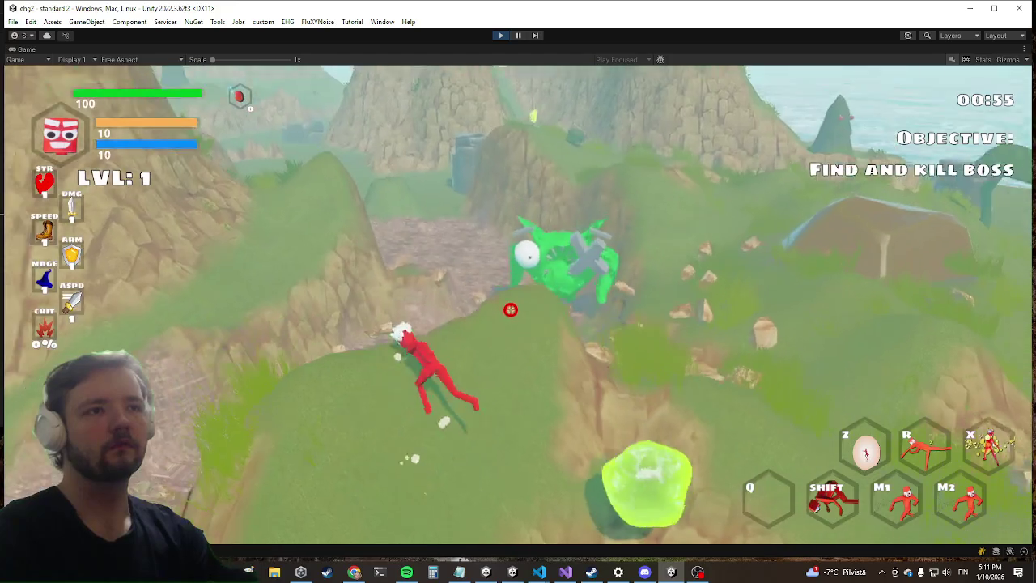
key("w")
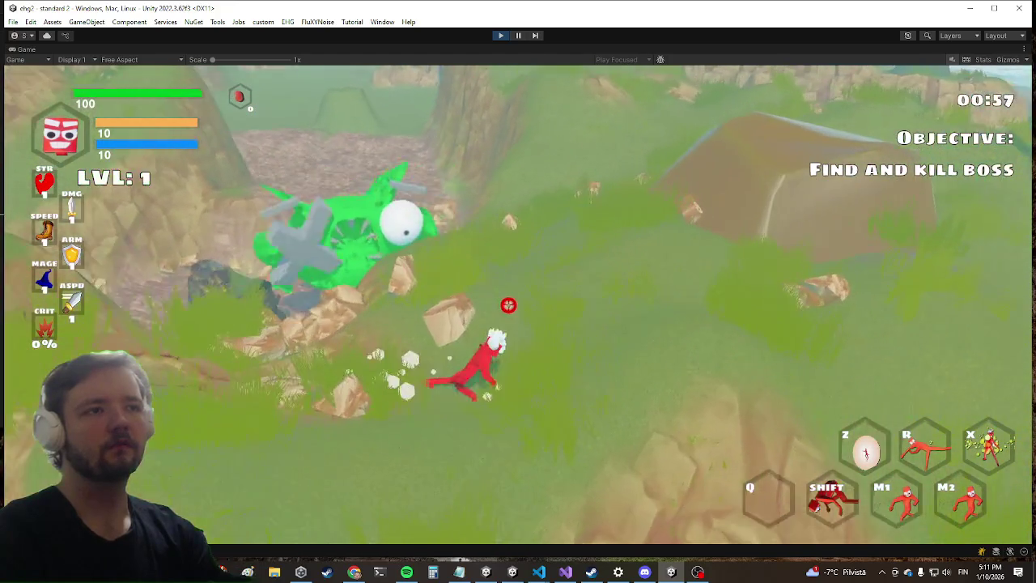
key("Escape")
Switch to Visual Studio and use Code Search for 'rollsta' to find DiveRoll_EnterState.
left_click(565, 571)
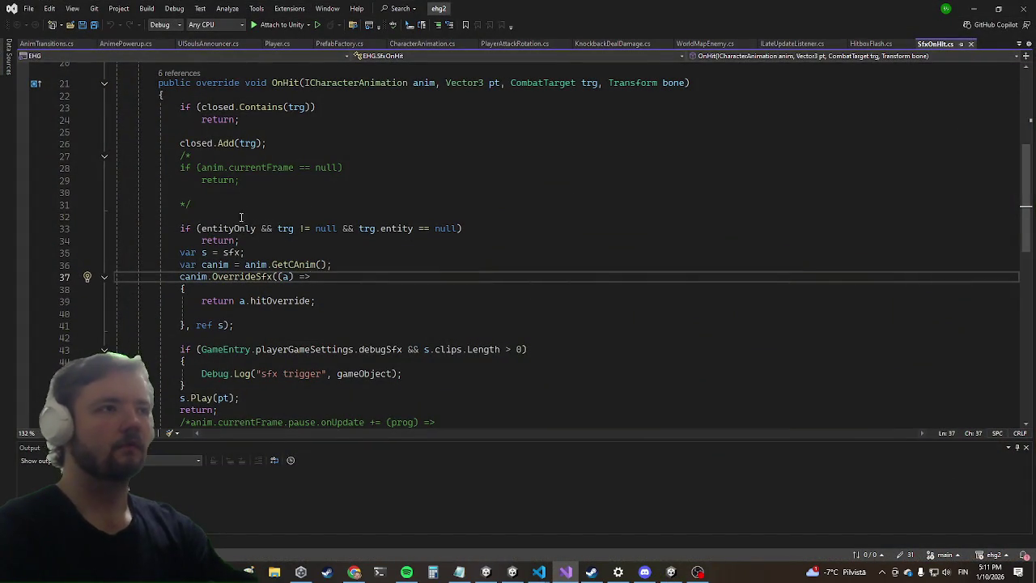
left_click(275, 204)
scroll(370, 124, "up", 4)
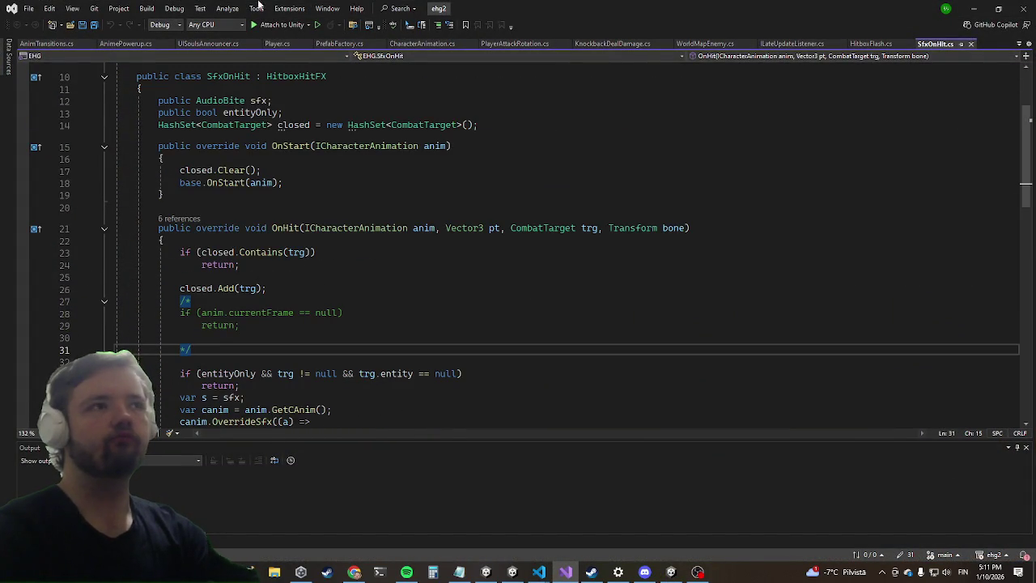
left_click(394, 207)
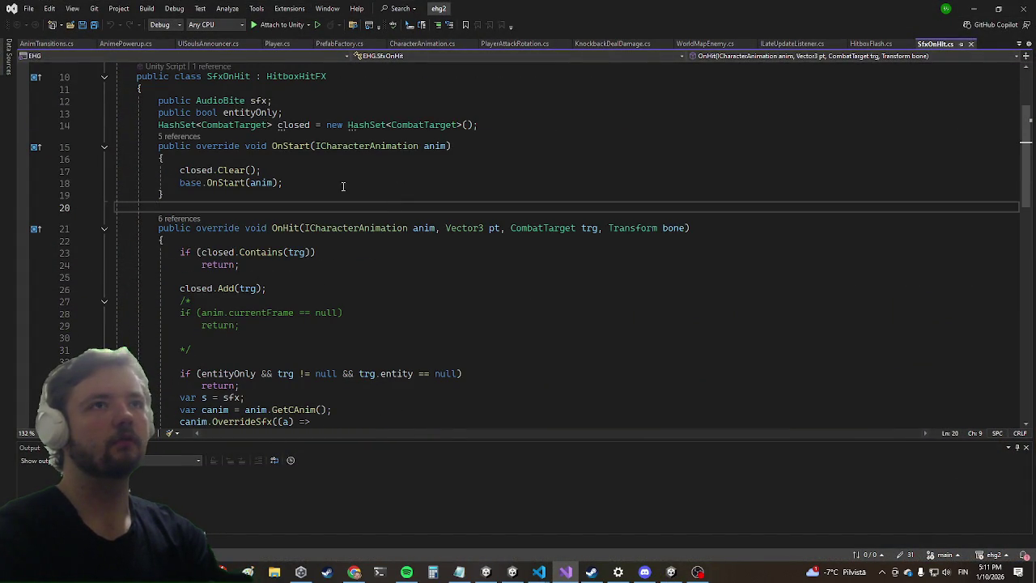
key("ctrl+t")
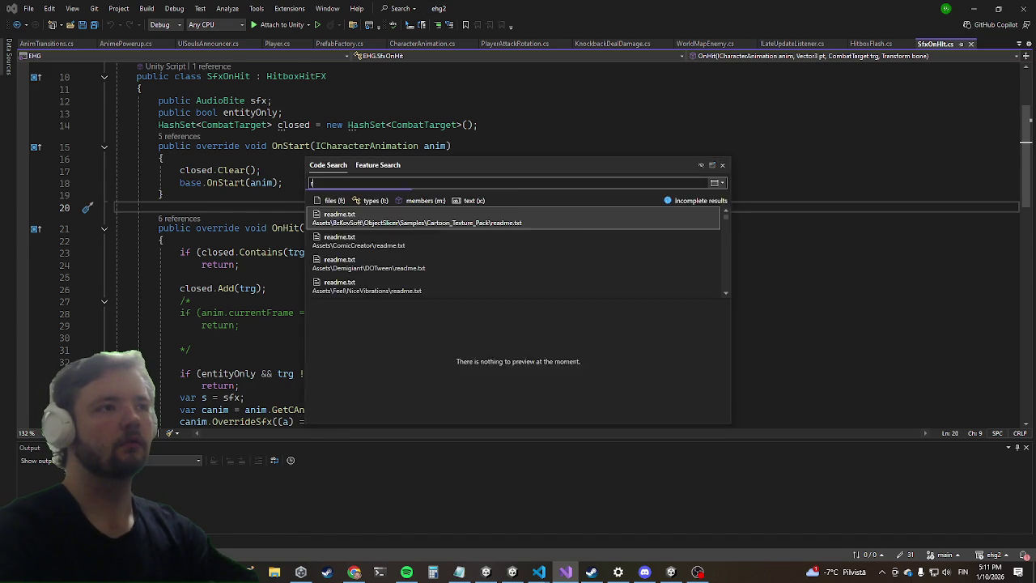
type("rollsta")
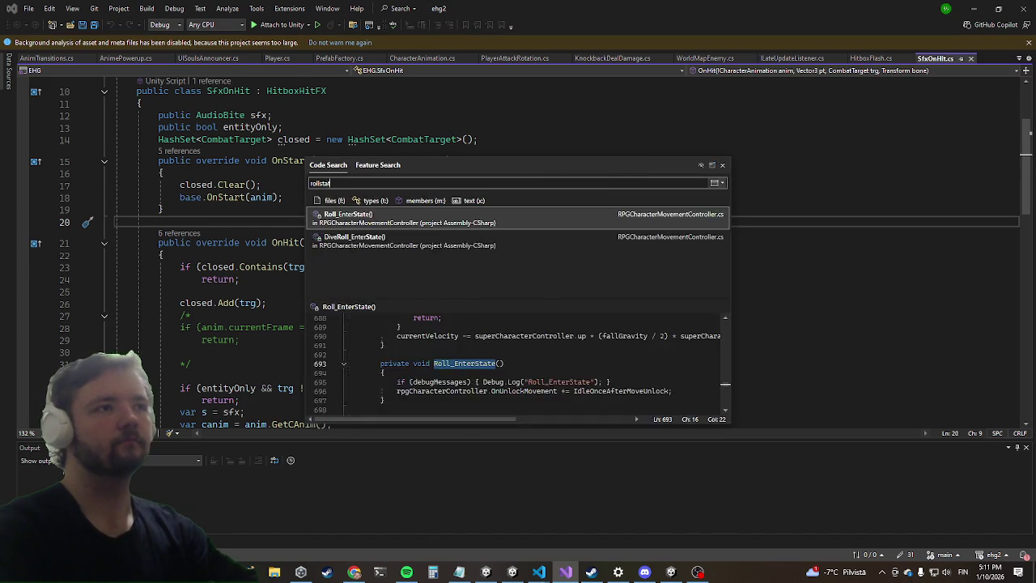
key("Down")
key("Down")
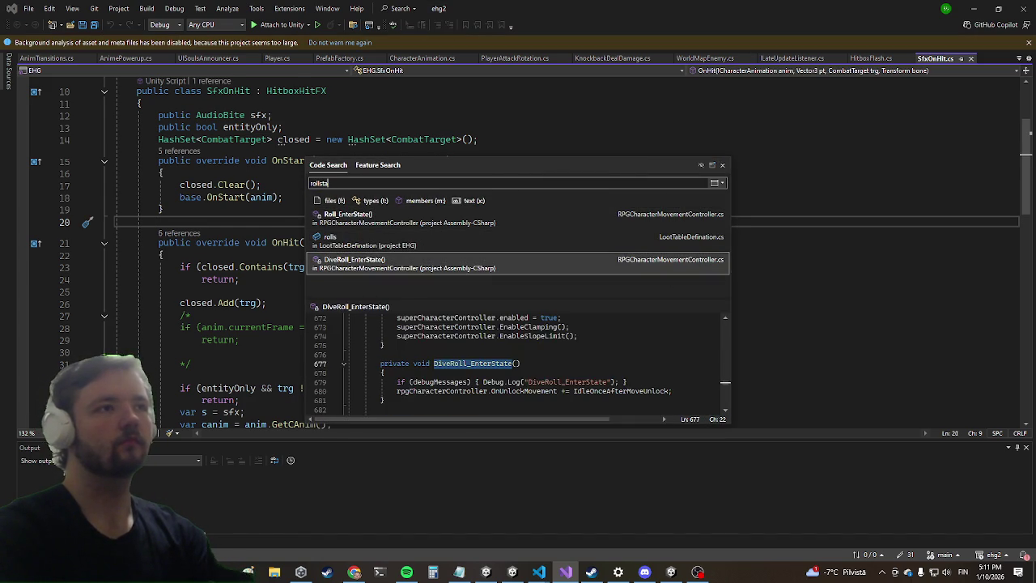
key("BackSpace")
key("BackSpace")
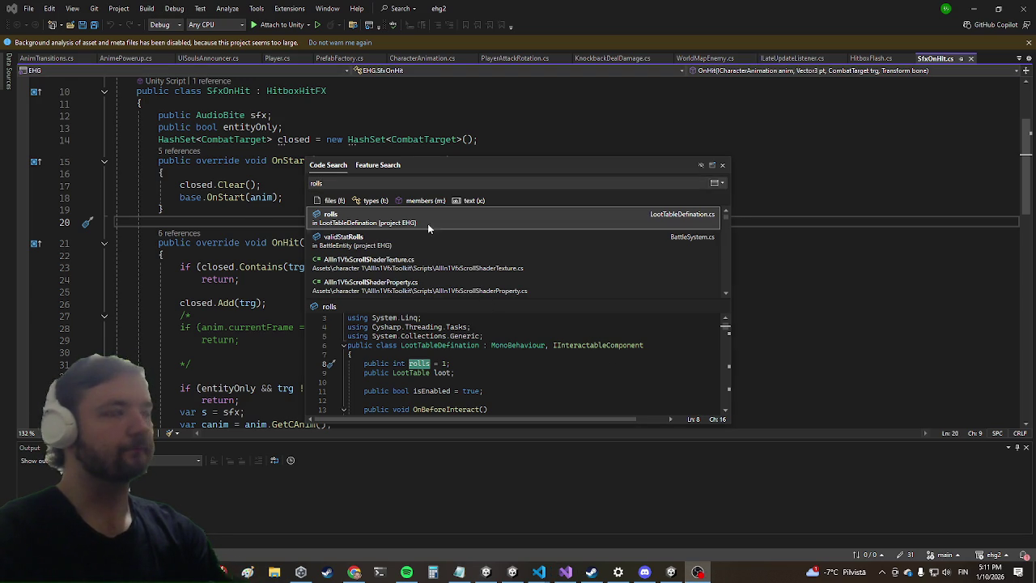
Search 'batt' and open the BattleEntity class, browsing through its code.
left_click(345, 184)
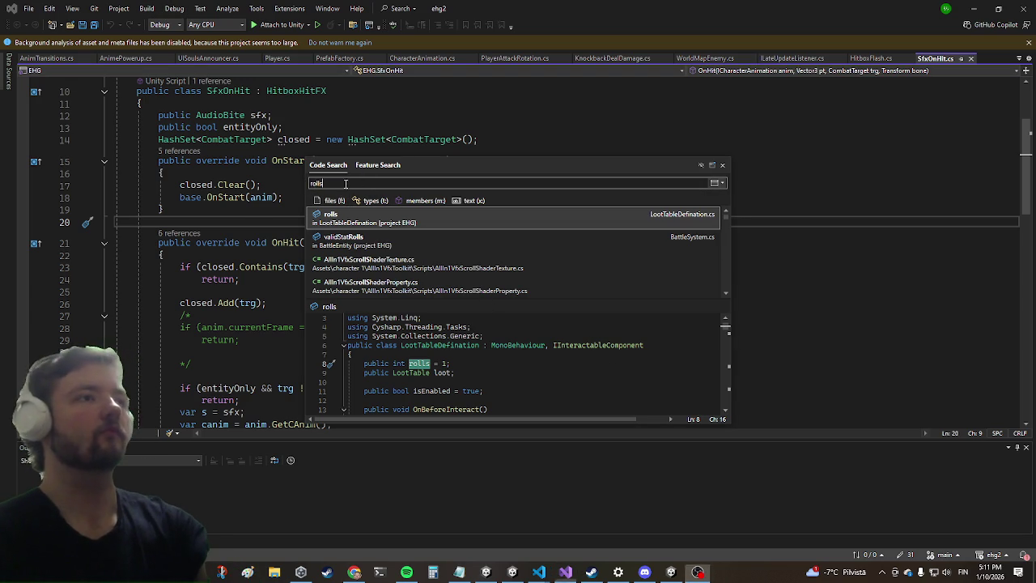
key("ctrl+a")
type("batt")
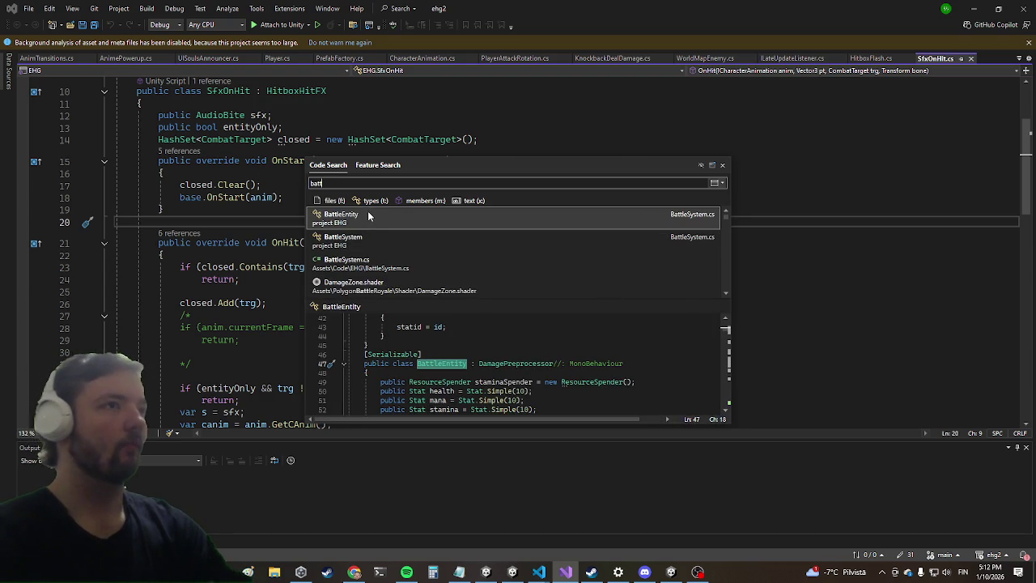
left_click(368, 215)
scroll(227, 285, "down", 6)
scroll(227, 285, "down", 11)
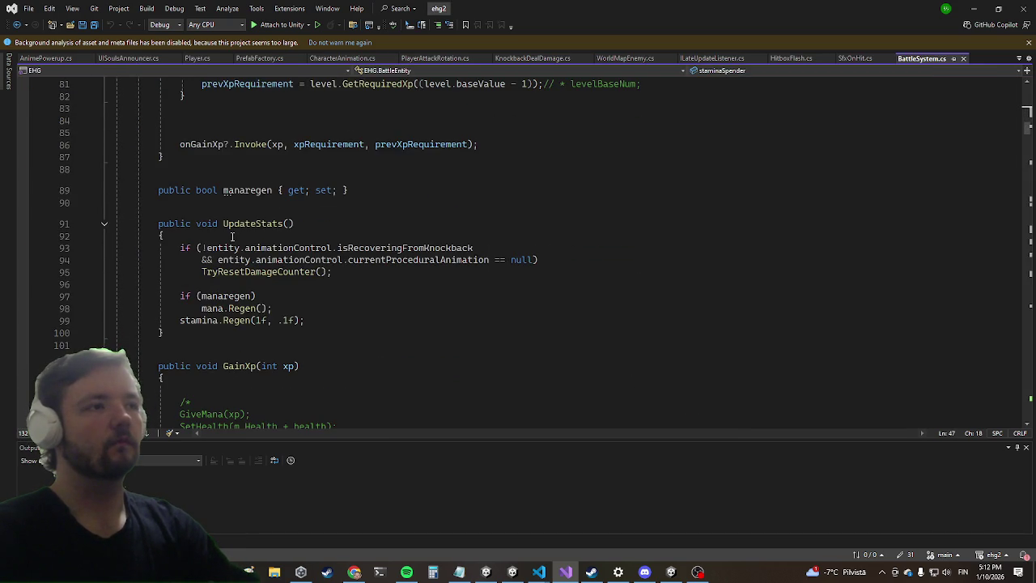
scroll(232, 236, "down", 7)
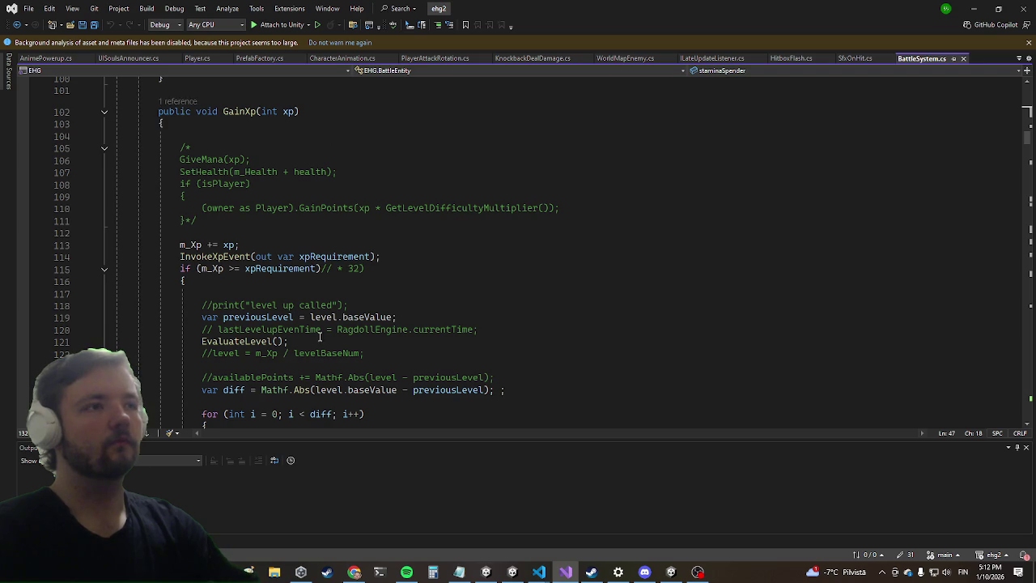
scroll(319, 337, "down", 7)
scroll(324, 359, "down", 4)
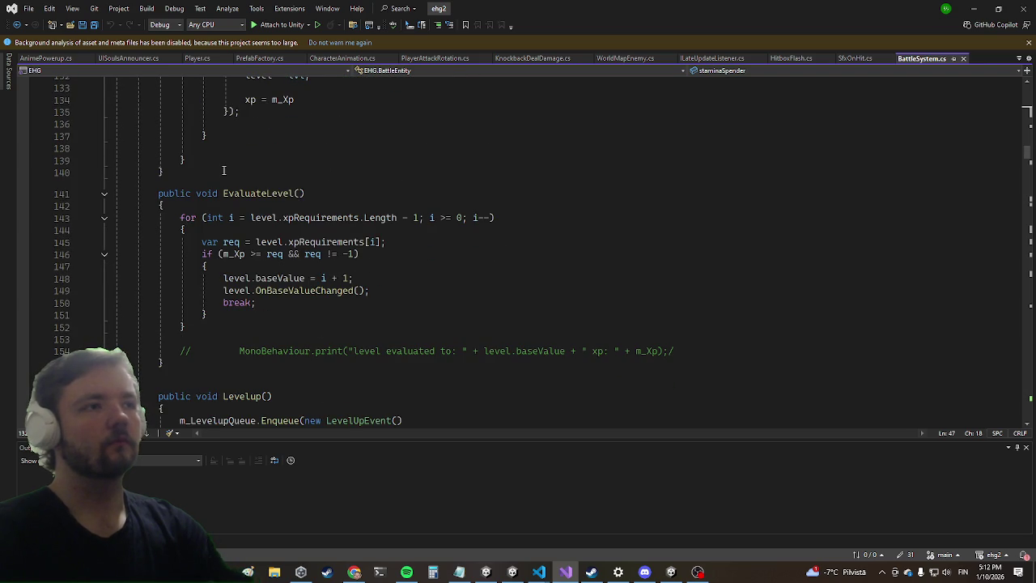
scroll(230, 175, "down", 6)
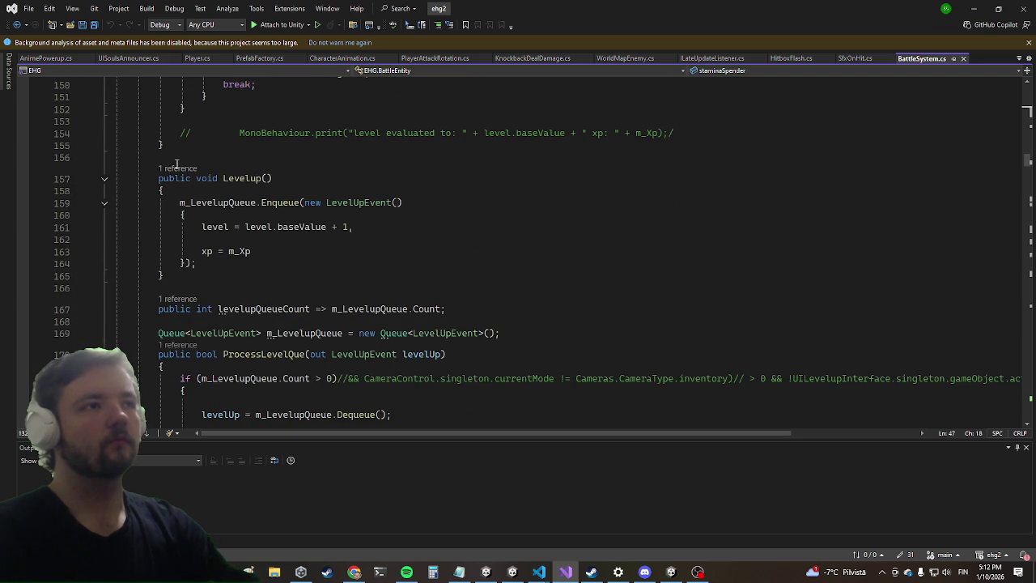
scroll(416, 234, "up", 20)
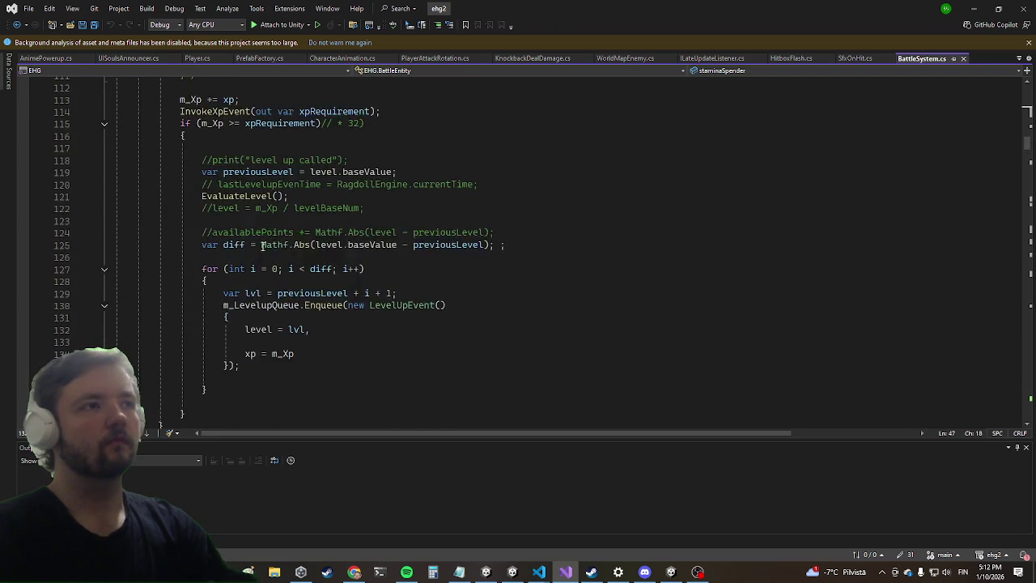
scroll(255, 298, "up", 5)
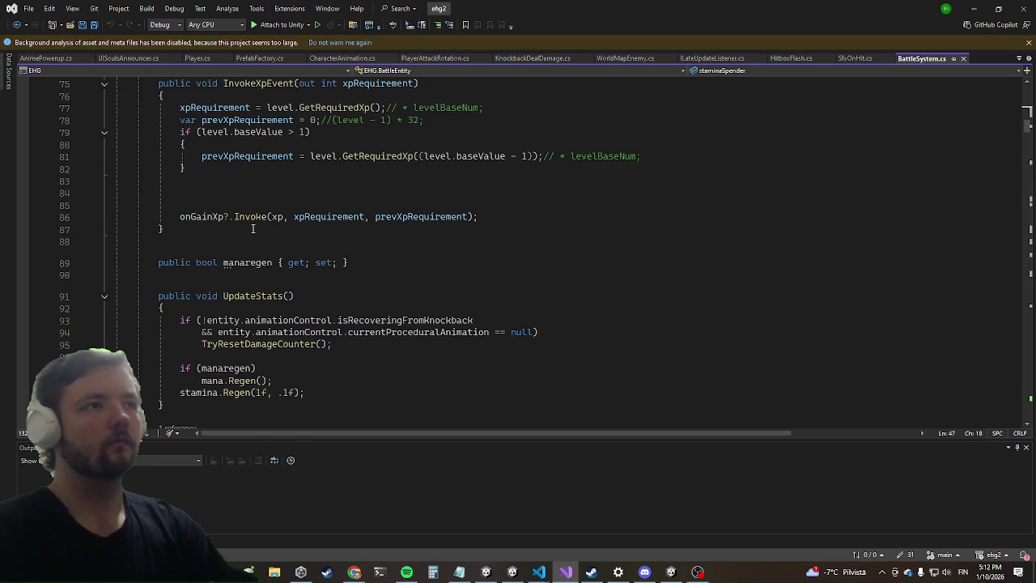
scroll(257, 223, "up", 6)
scroll(263, 222, "up", 6)
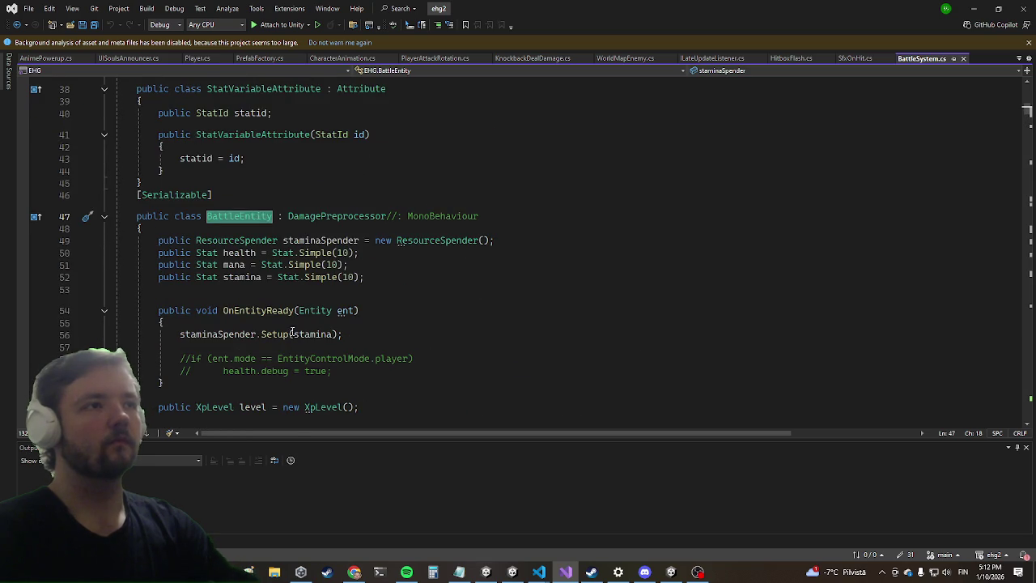
Inspect BattleEntity's stat fields and OnEntityReady line, then scroll further down BattleSystem.cs.
left_click(248, 255)
right_click(207, 310)
key("Escape")
scroll(202, 300, "down", 20)
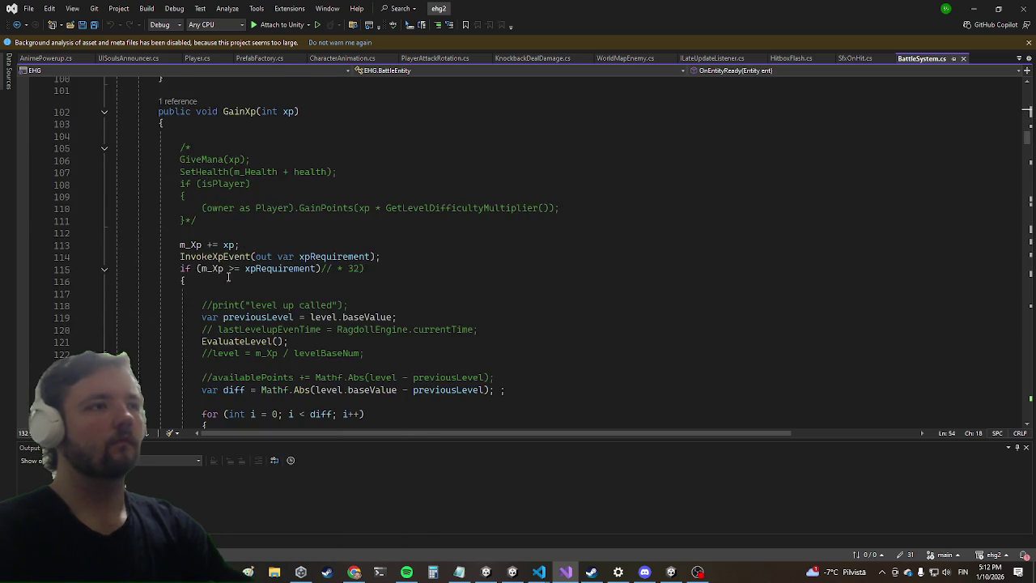
scroll(243, 291, "down", 20)
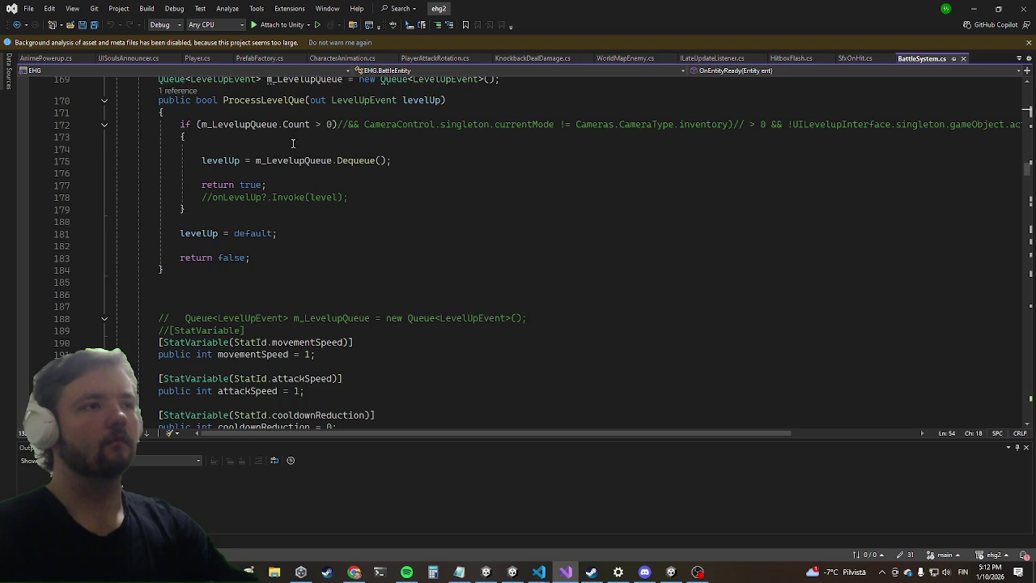
scroll(277, 331, "down", 8)
scroll(324, 207, "down", 13)
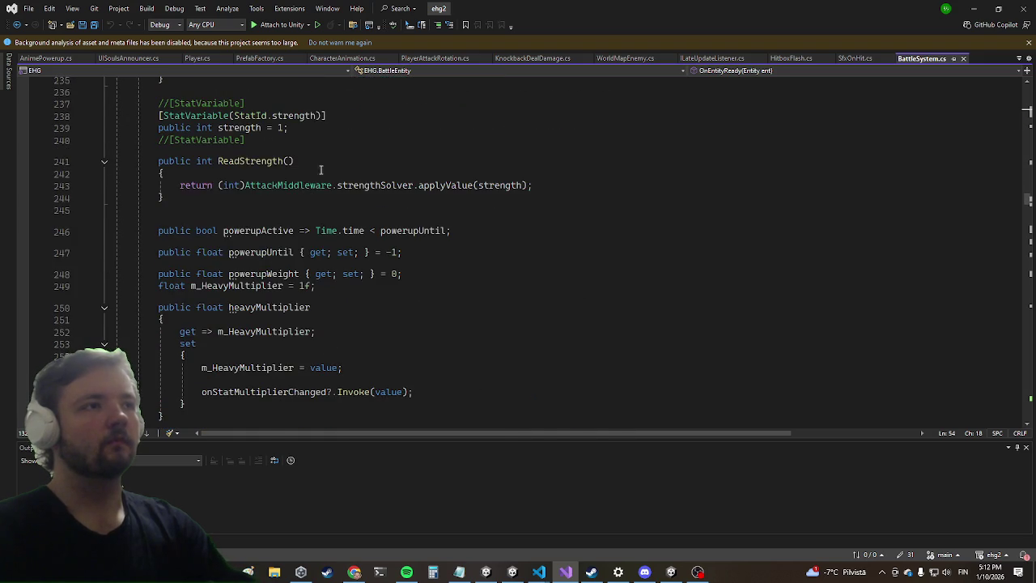
scroll(331, 212, "down", 20)
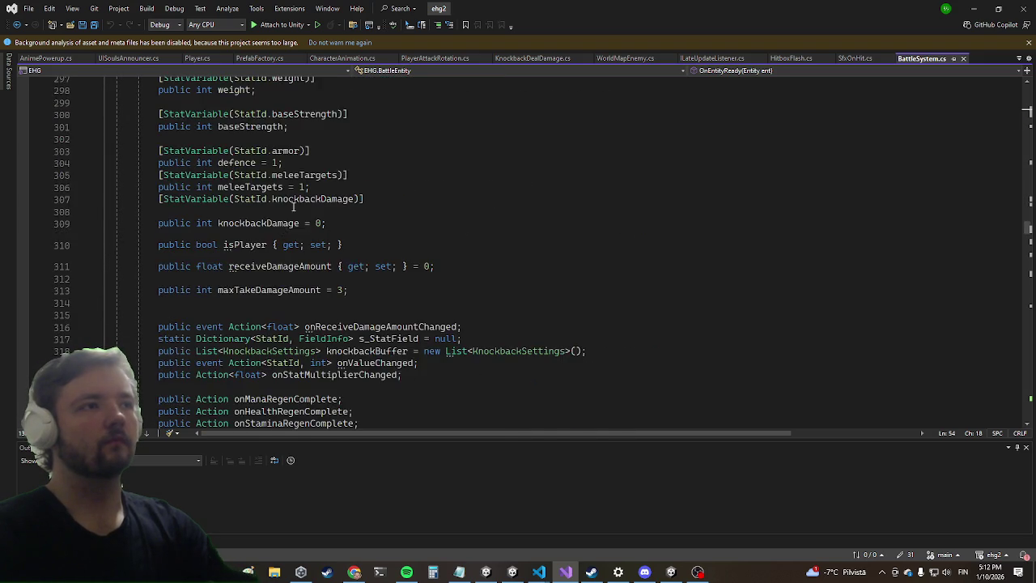
scroll(355, 242, "down", 6)
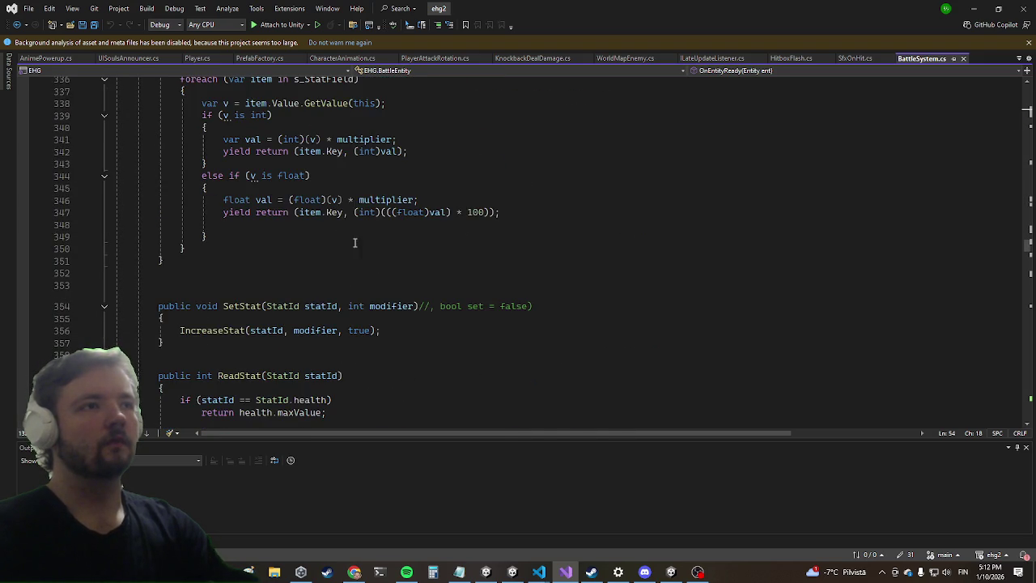
scroll(324, 230, "down", 10)
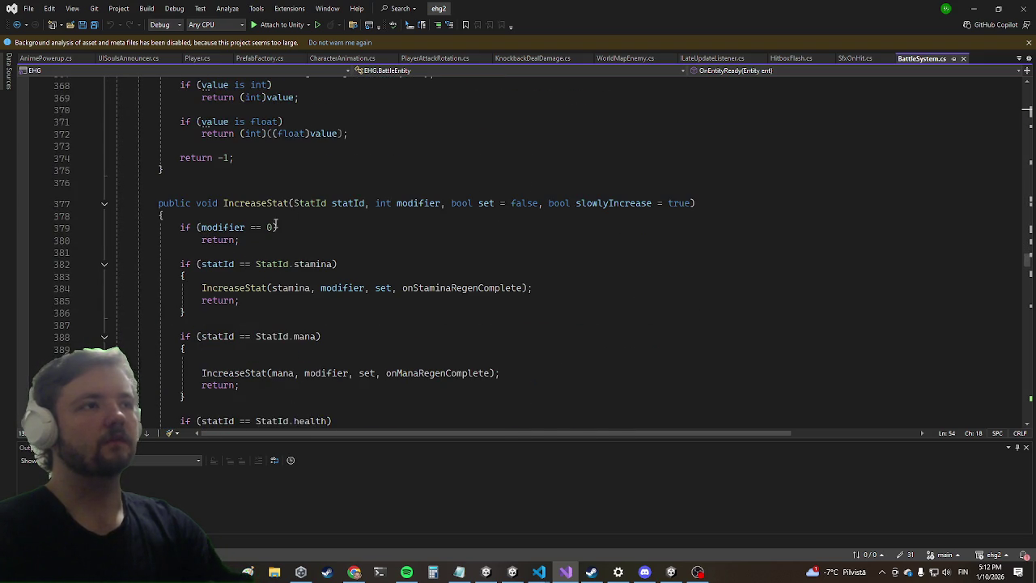
scroll(261, 191, "down", 20)
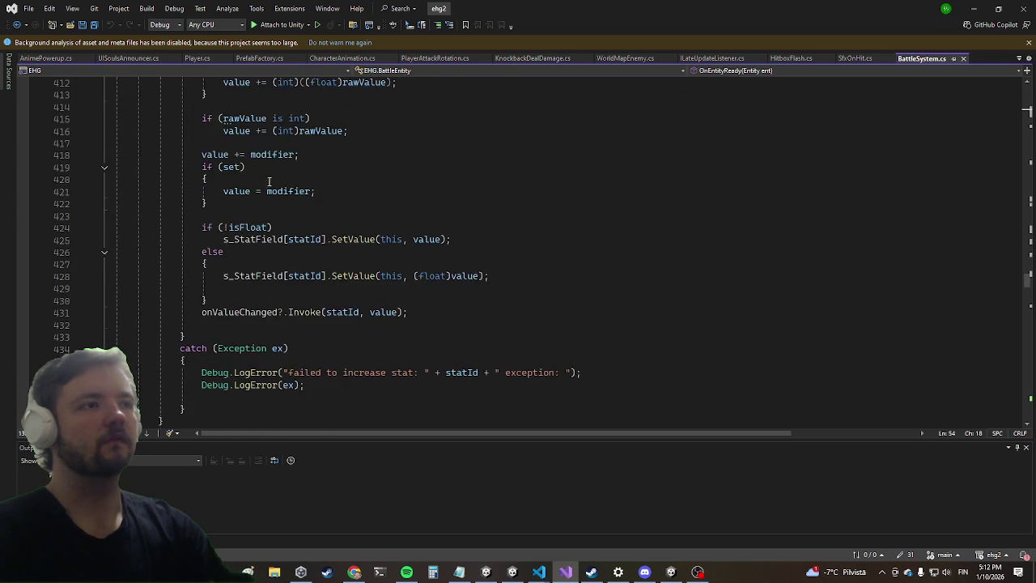
Bring RandomlySpreadPoints into view and set a breakpoint on line 509's health.Set call.
left_click(278, 164)
scroll(277, 166, "down", 14)
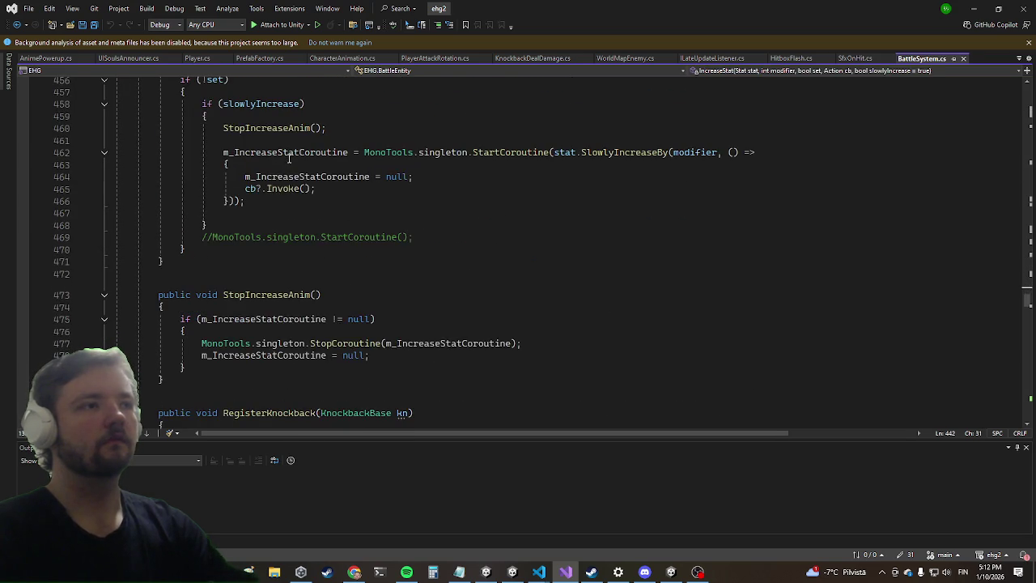
scroll(277, 144, "down", 5)
scroll(275, 145, "up", 2)
scroll(271, 150, "down", 3)
scroll(265, 157, "up", 5)
scroll(264, 157, "down", 9)
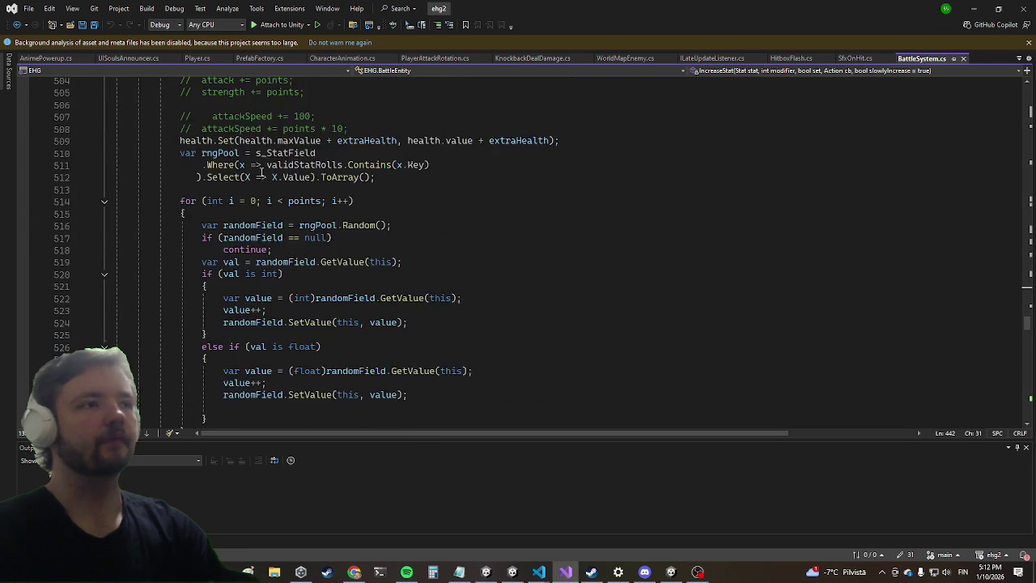
scroll(258, 172, "up", 3)
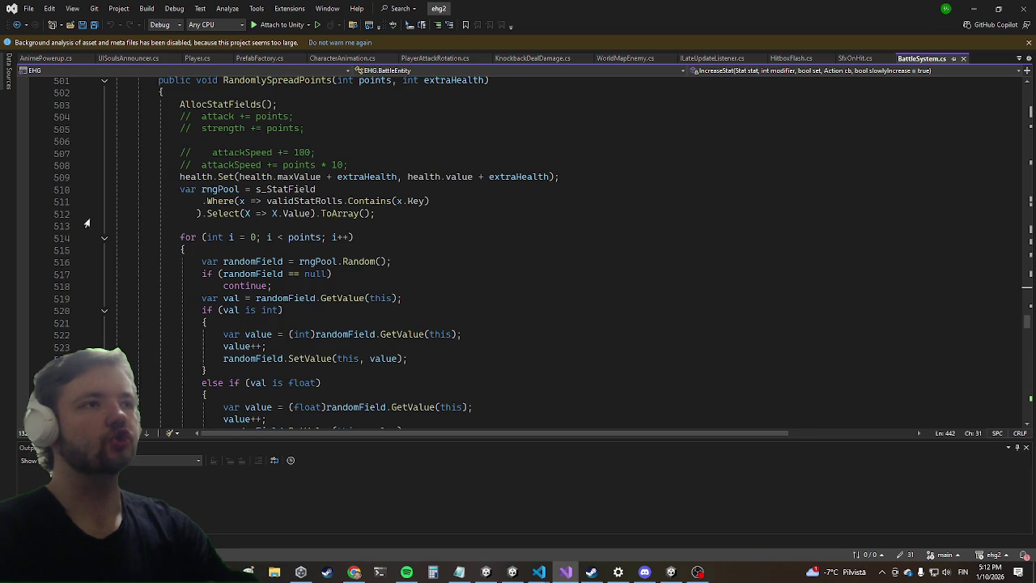
left_click(382, 176)
Set a breakpoint on line 509's health.Set, attach the debugger to Unity, and restore down Visual Studio.
left_click(23, 177)
left_click(23, 178)
left_click(22, 178)
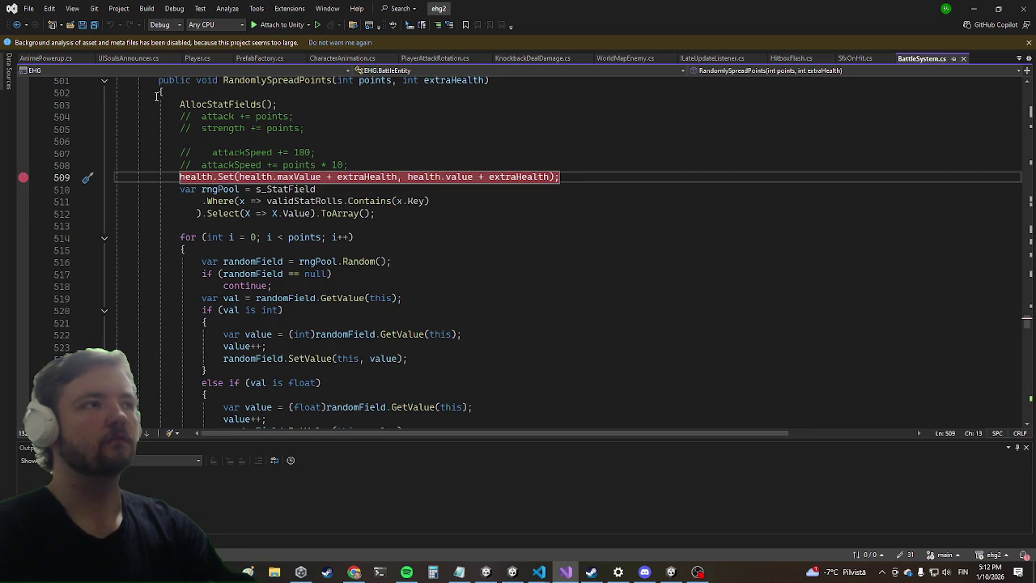
left_click(278, 24)
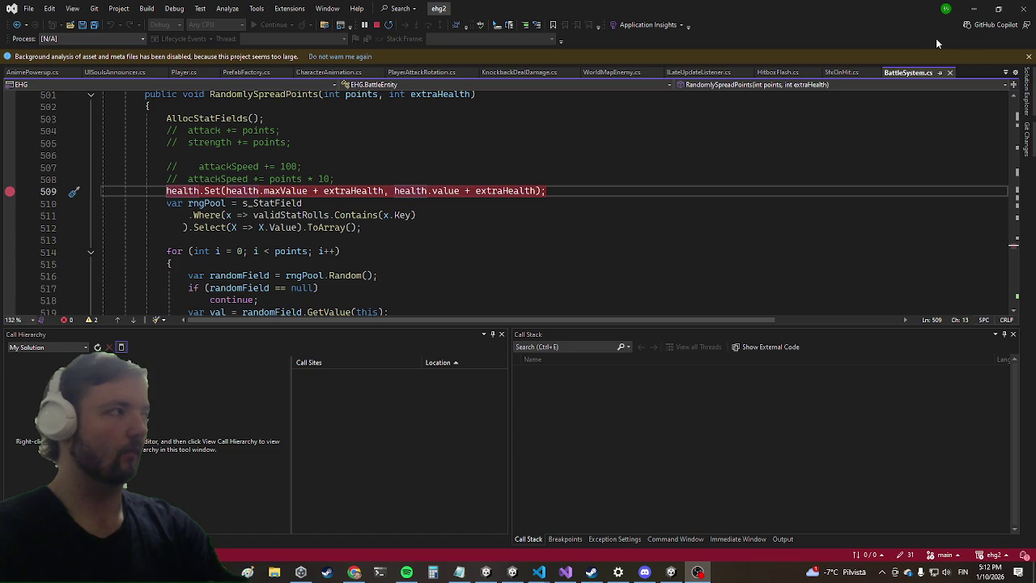
left_click(998, 8)
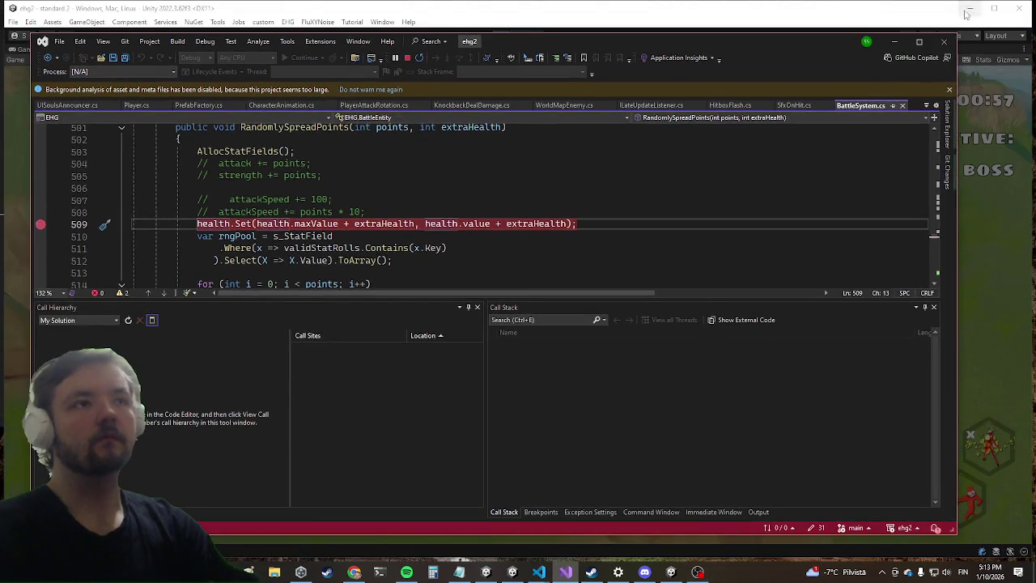
Return to the running game and run killwave in the developer console to clear the wave.
left_click(890, 37)
key("Escape")
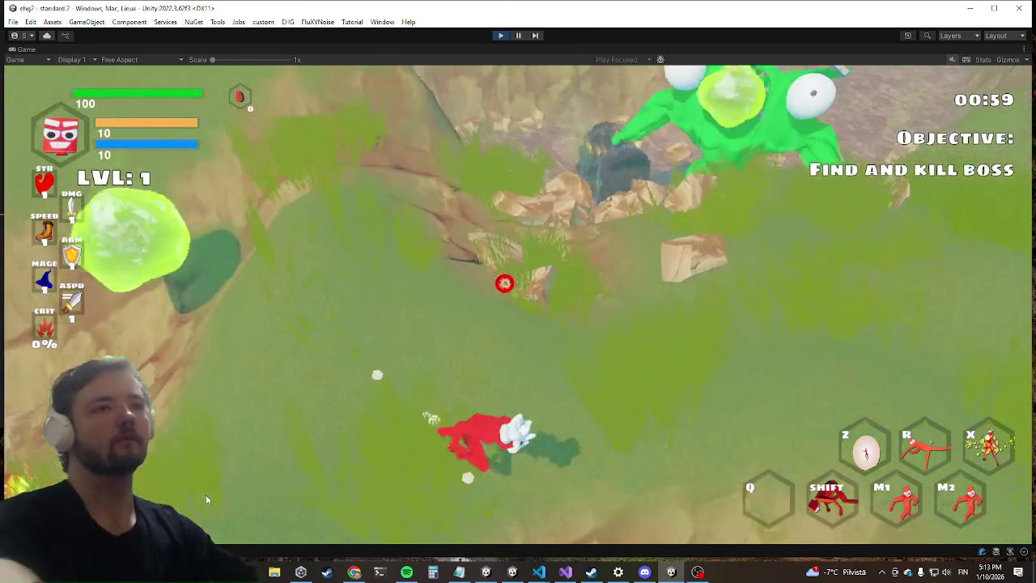
key("shift")
key("grave")
type("killwave")
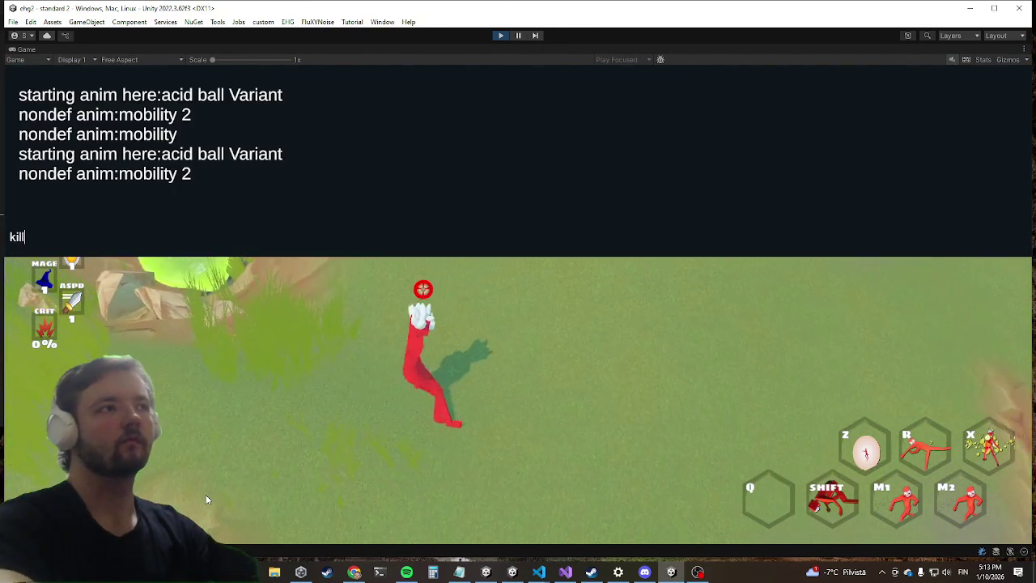
key("Return")
key("grave")
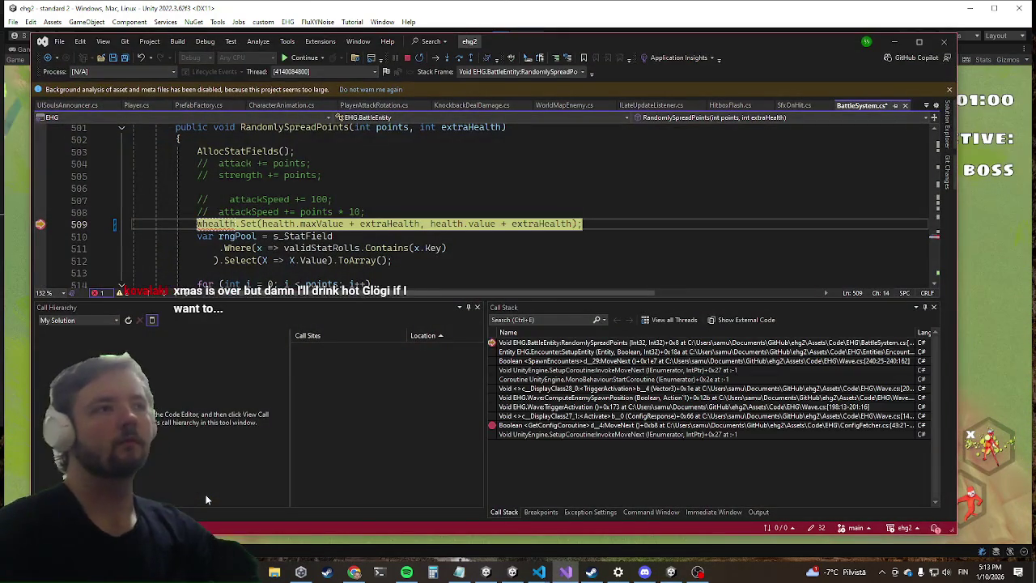
Continue past the line 509 breakpoint in Visual Studio and exit Play mode.
left_click(453, 174)
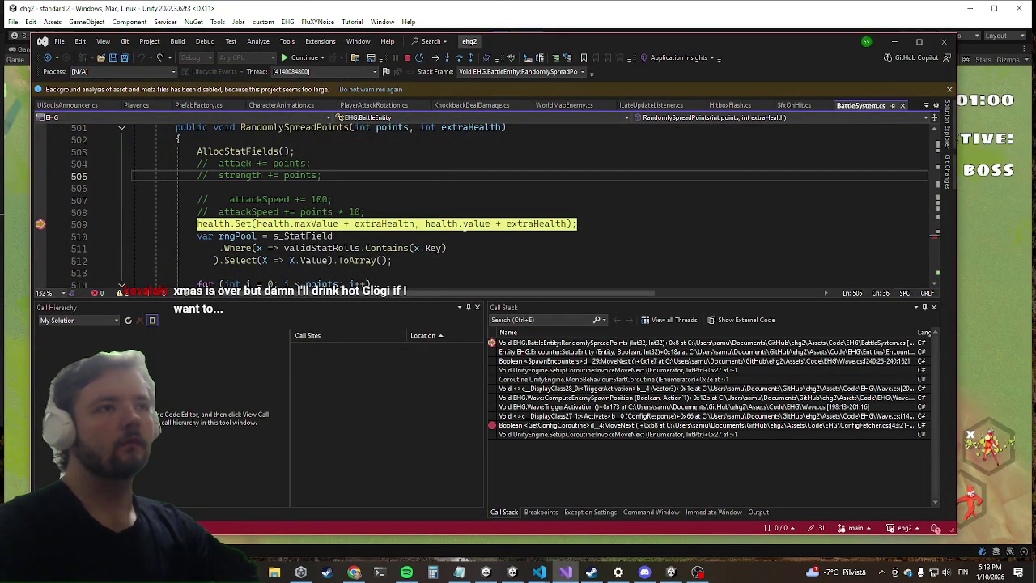
left_click(471, 226)
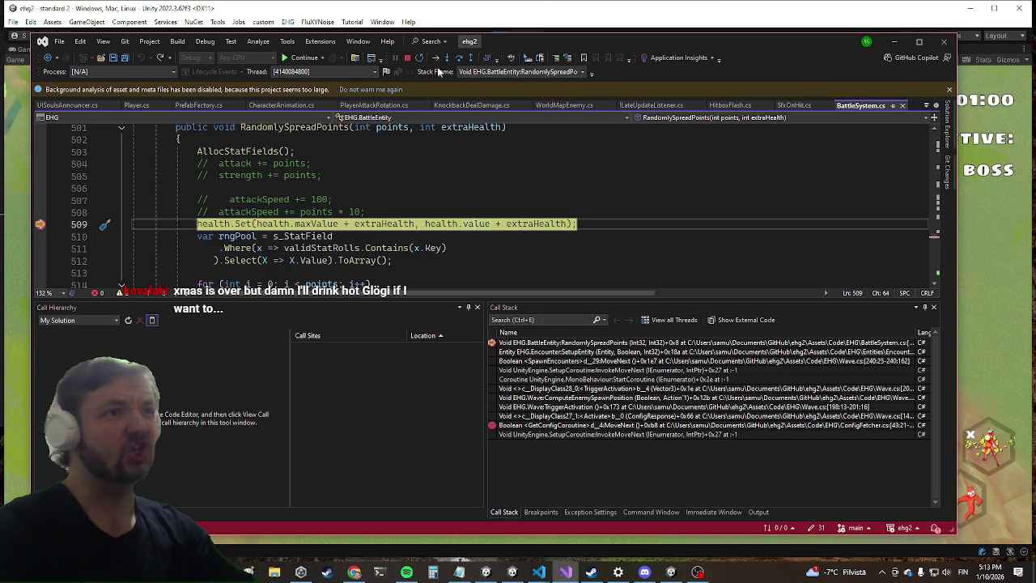
key("F5")
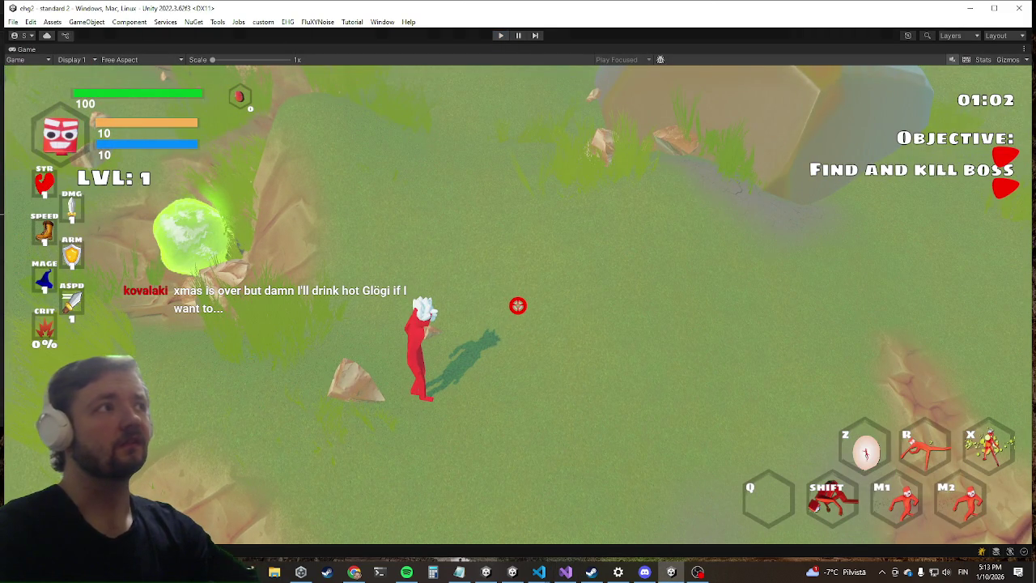
key("ctrl+p")
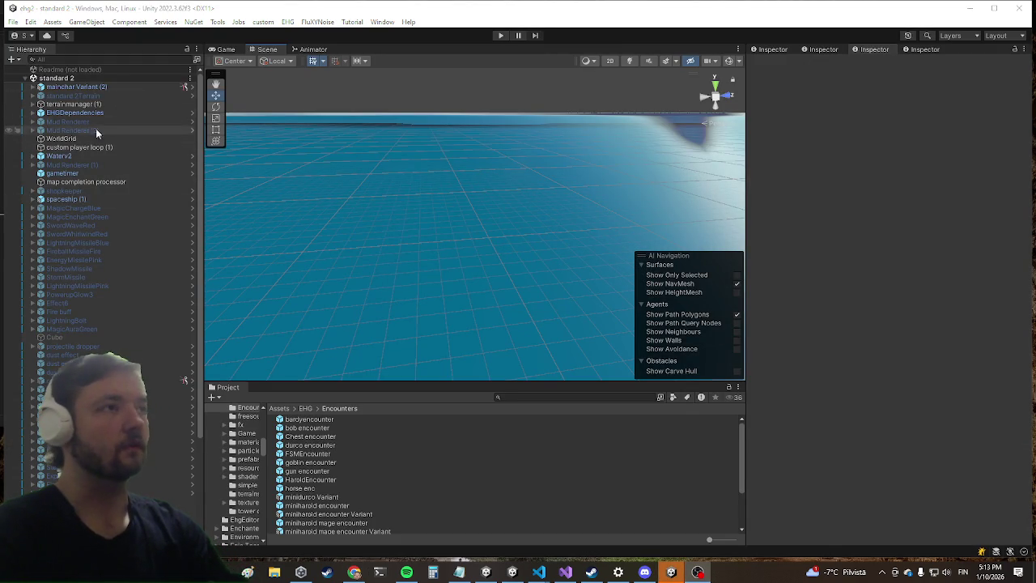
left_click(30, 91)
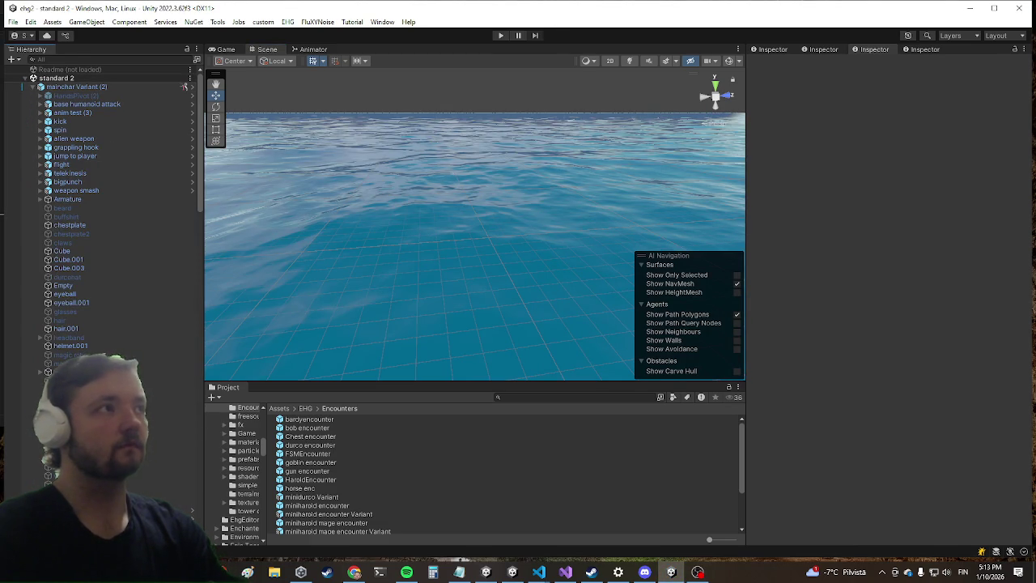
key("alt+Tab")
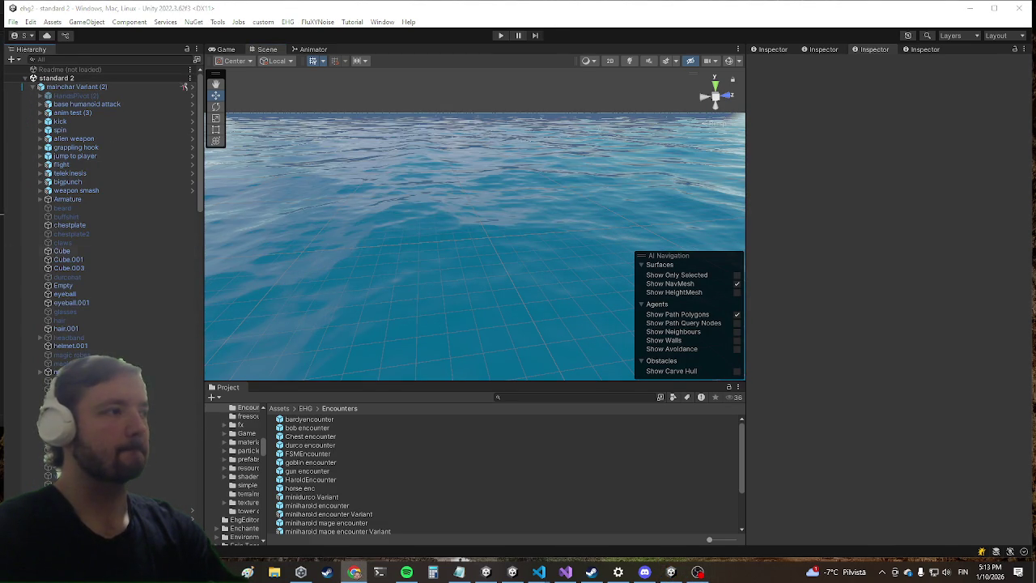
key("alt+Tab")
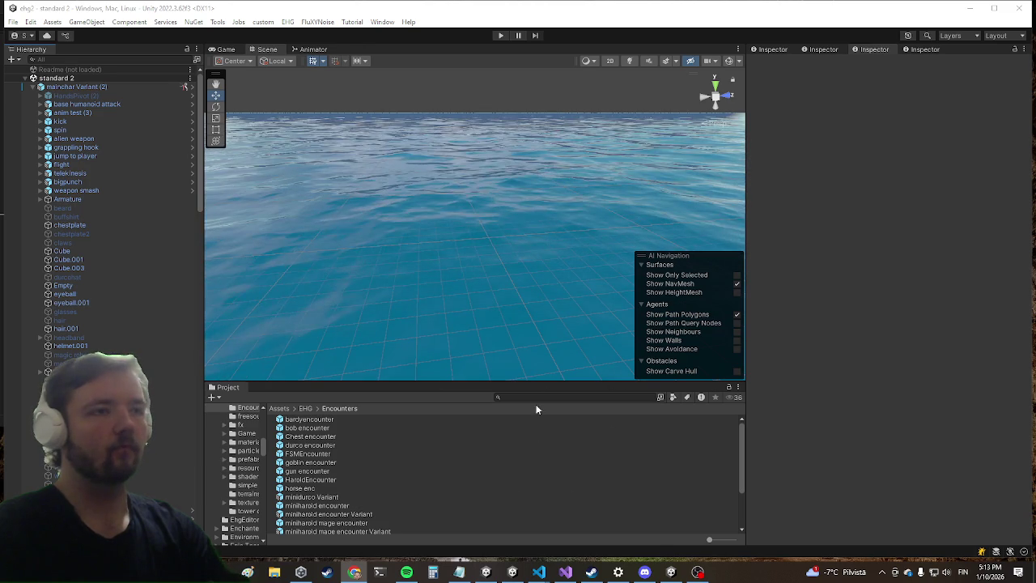
double_click(309, 422)
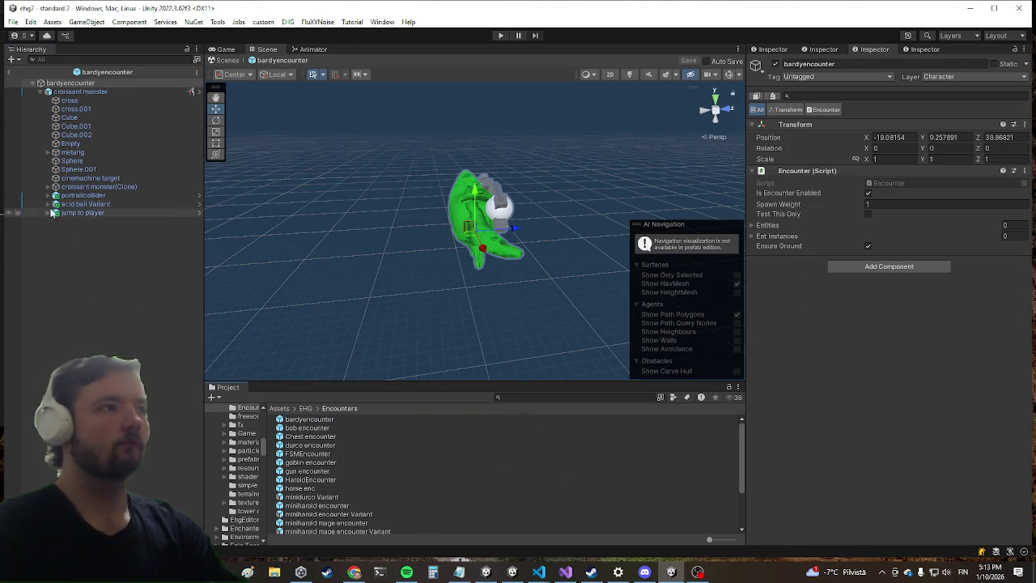
left_click(81, 91)
scroll(882, 324, "down", 15)
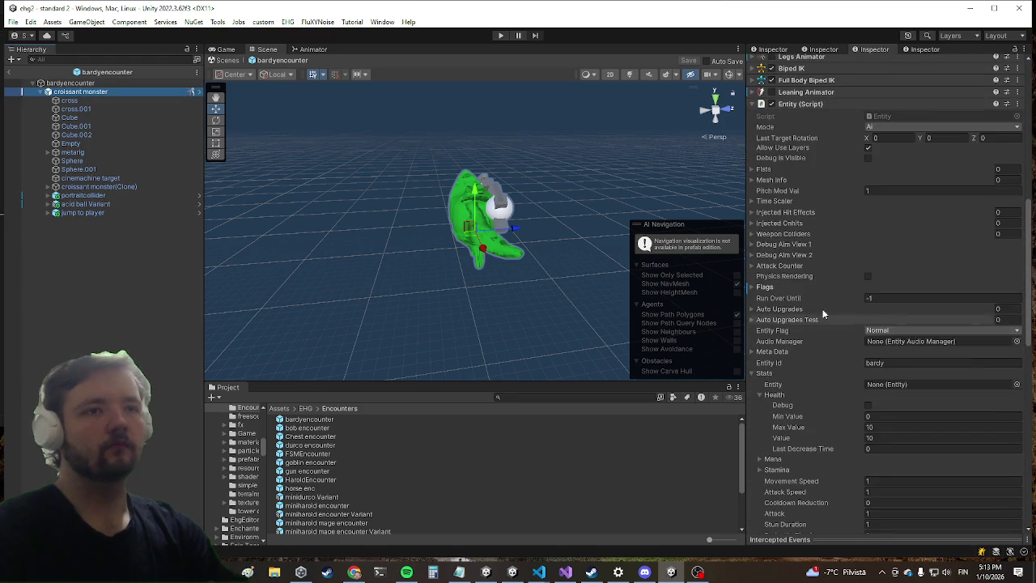
left_click(9, 73)
type("e")
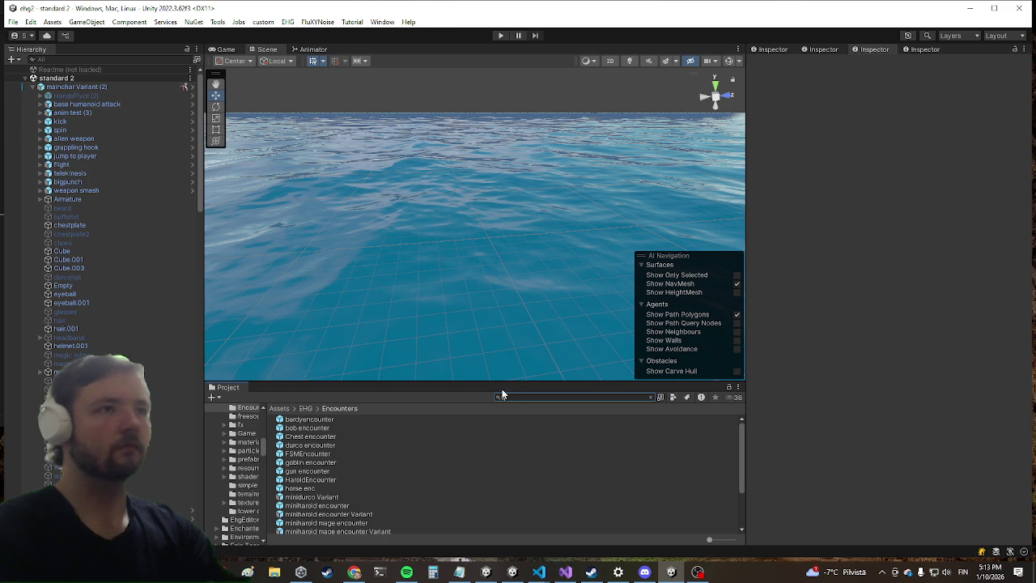
type("nemy")
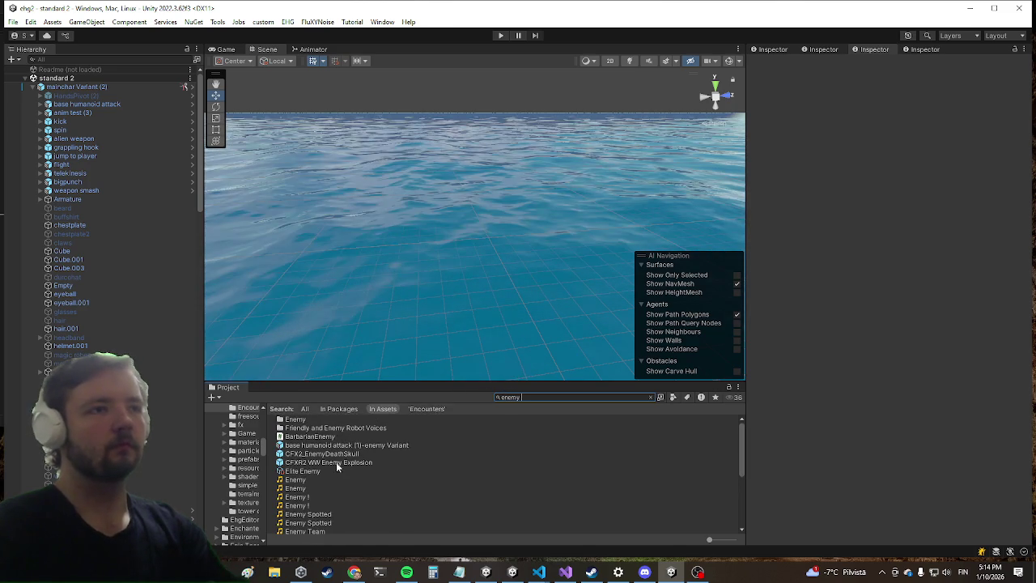
type(" ma")
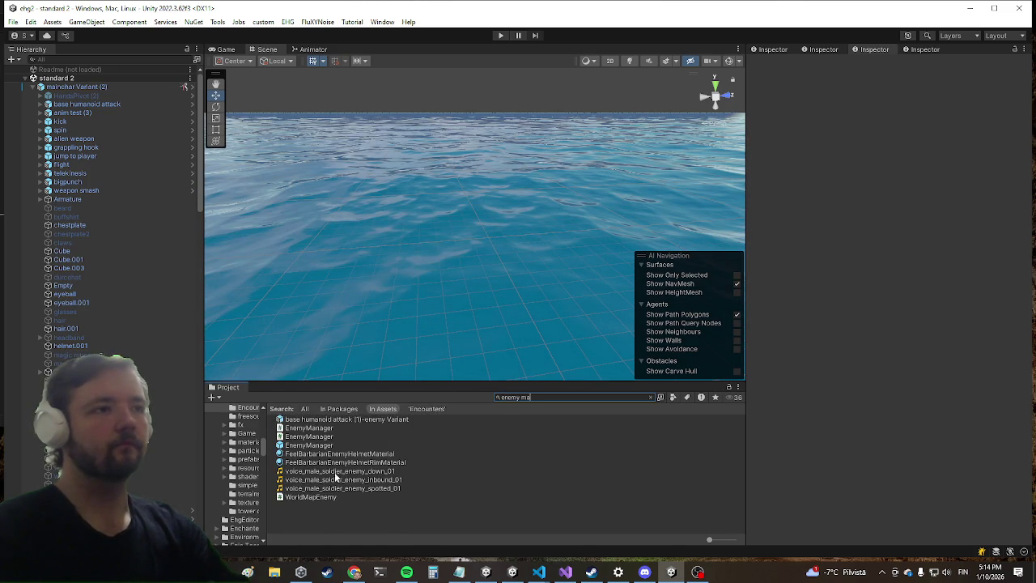
Search the project assets for 'enemy' and select the EnemyManager prefab.
key("BackSpace")
key("BackSpace")
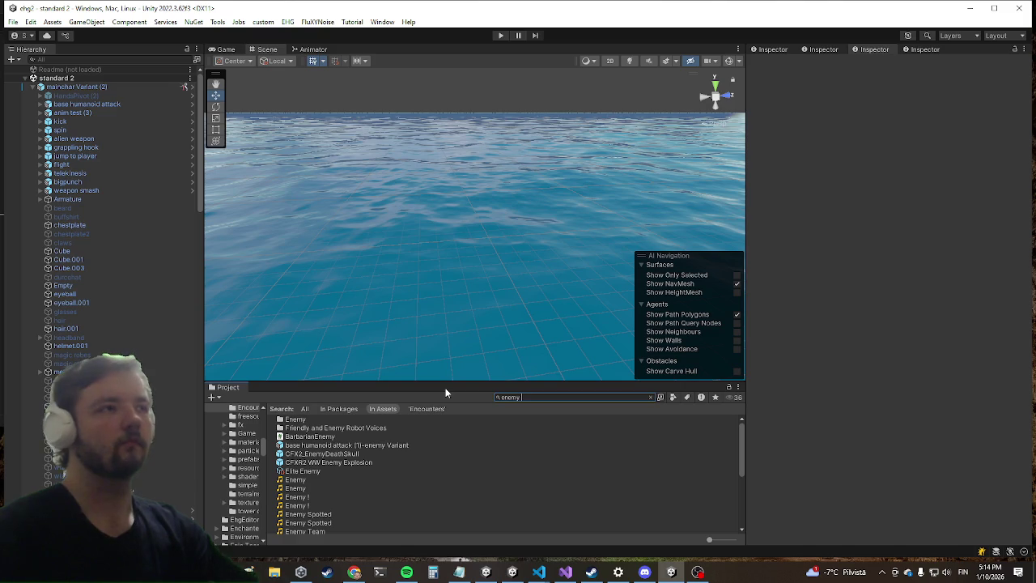
scroll(451, 466, "down", 10)
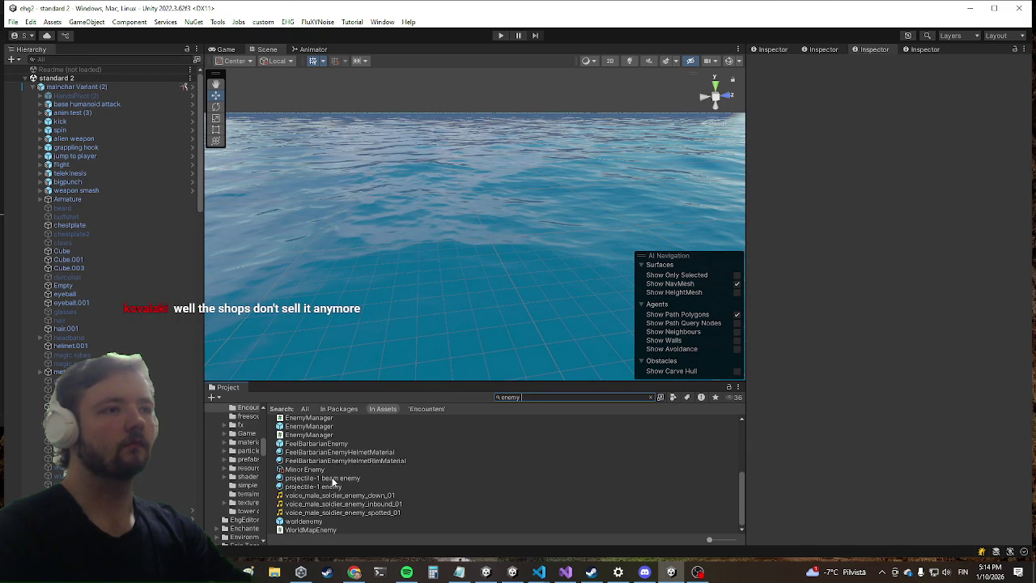
scroll(440, 485, "up", 3)
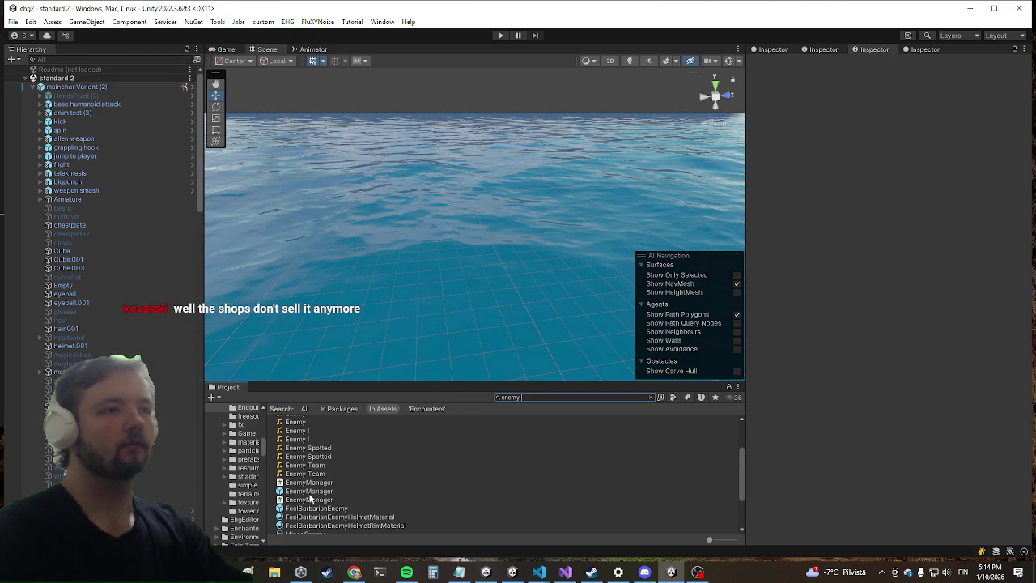
left_click(315, 491)
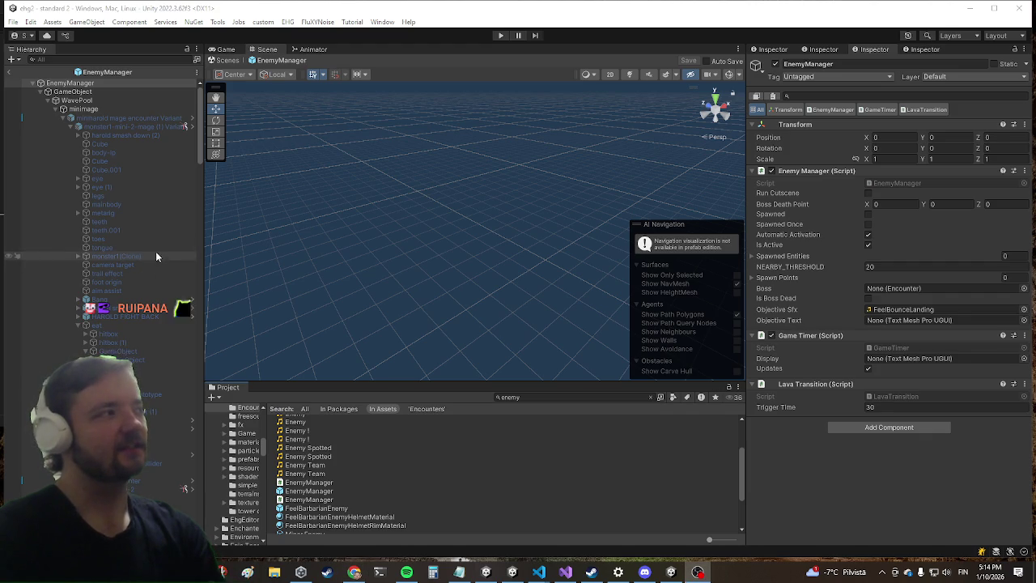
Scroll the EnemyManager prefab's Hierarchy down to the bardy branch and select bardyencounter.
scroll(146, 302, "down", 5)
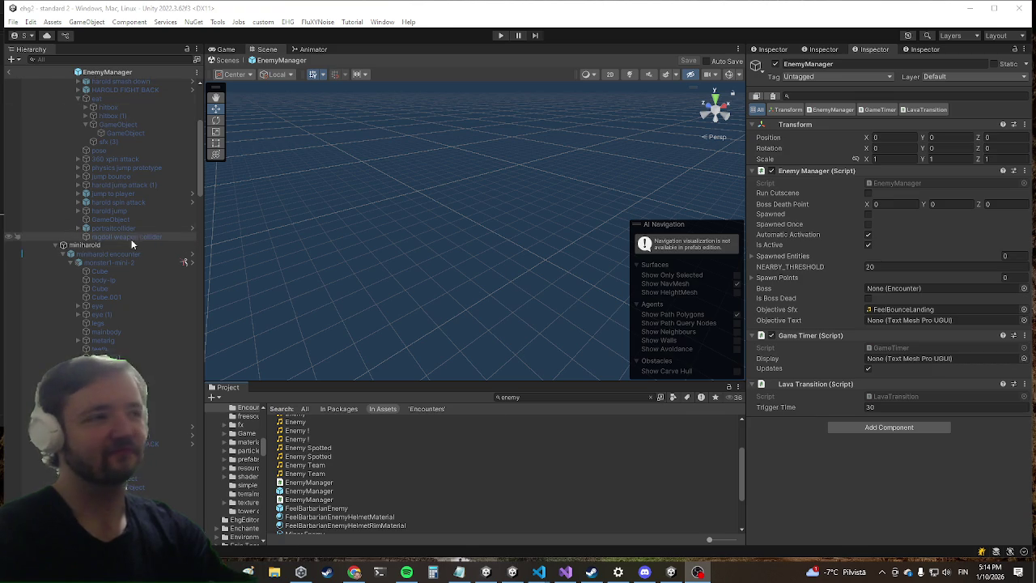
scroll(101, 256, "up", 5)
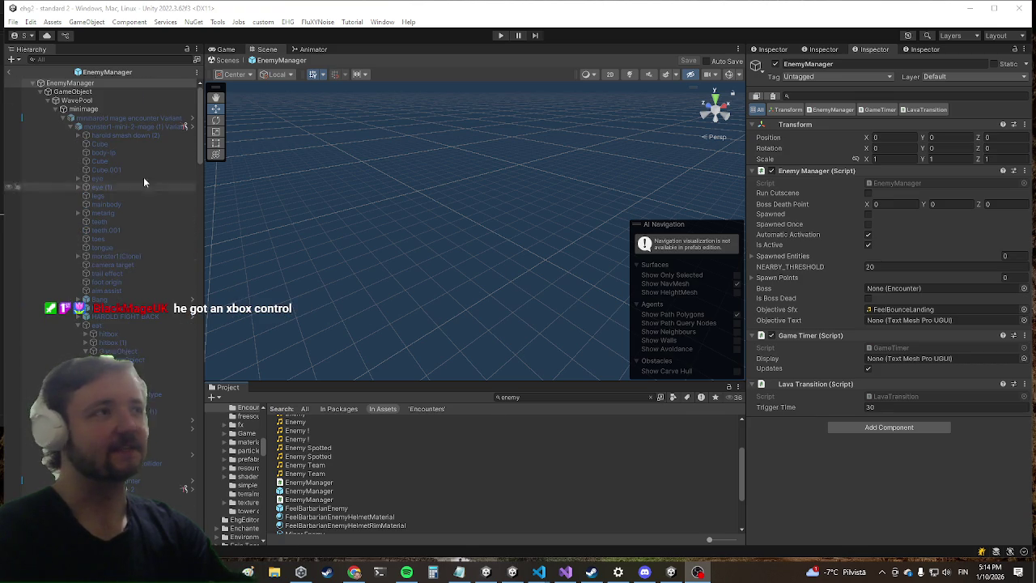
scroll(96, 158, "down", 5)
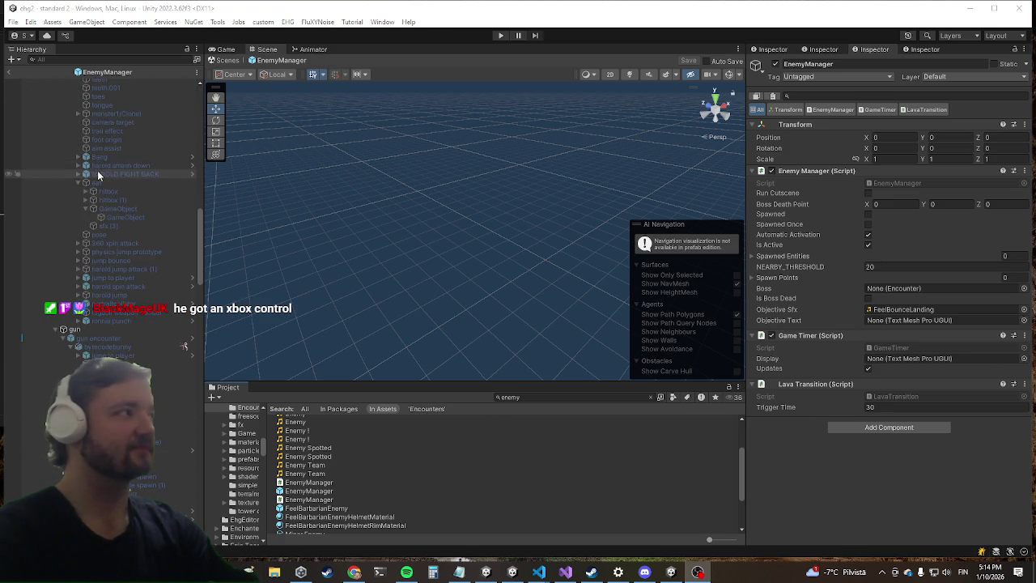
scroll(105, 162, "down", 5)
scroll(120, 182, "down", 5)
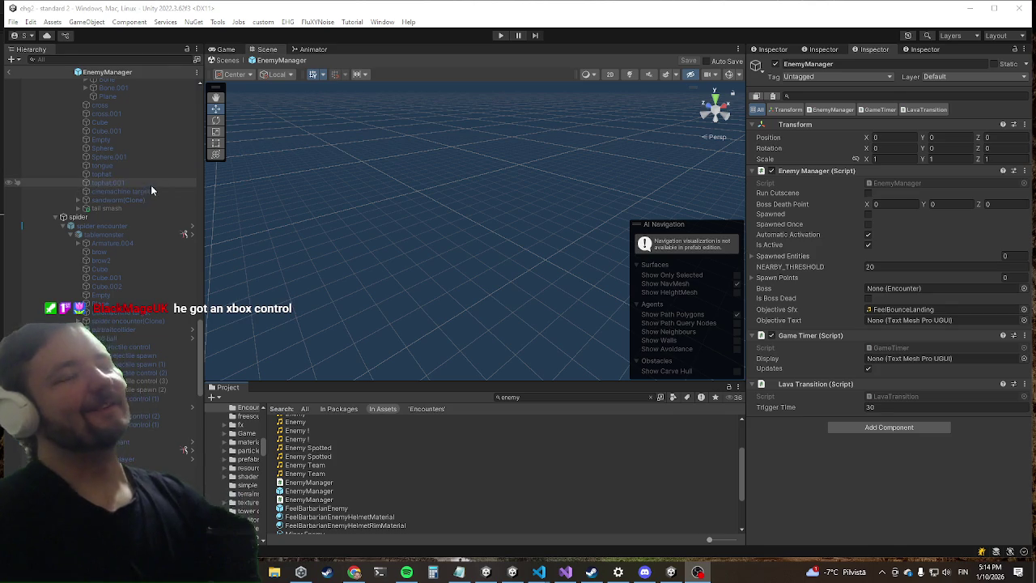
scroll(122, 207, "down", 5)
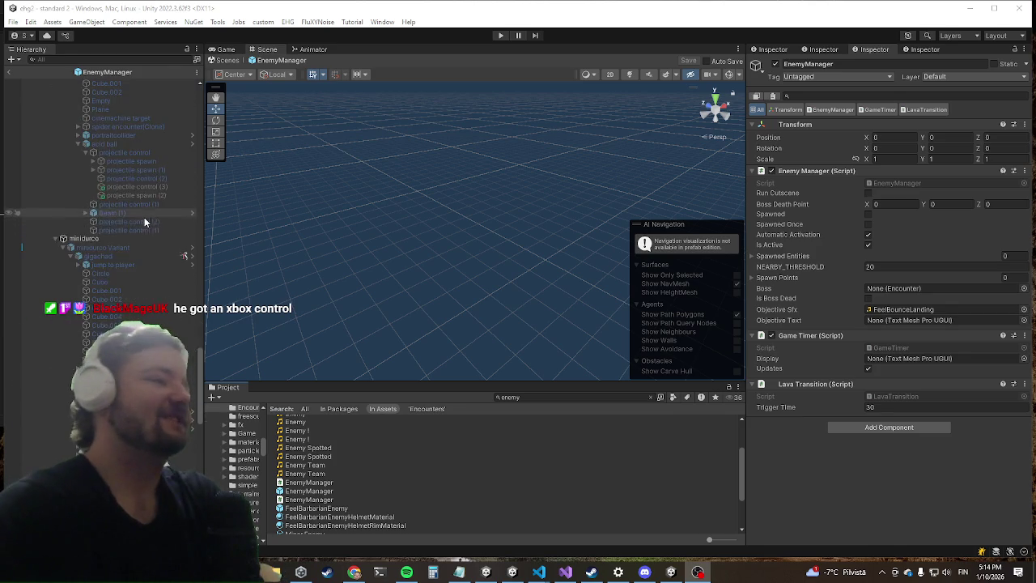
scroll(145, 234, "down", 5)
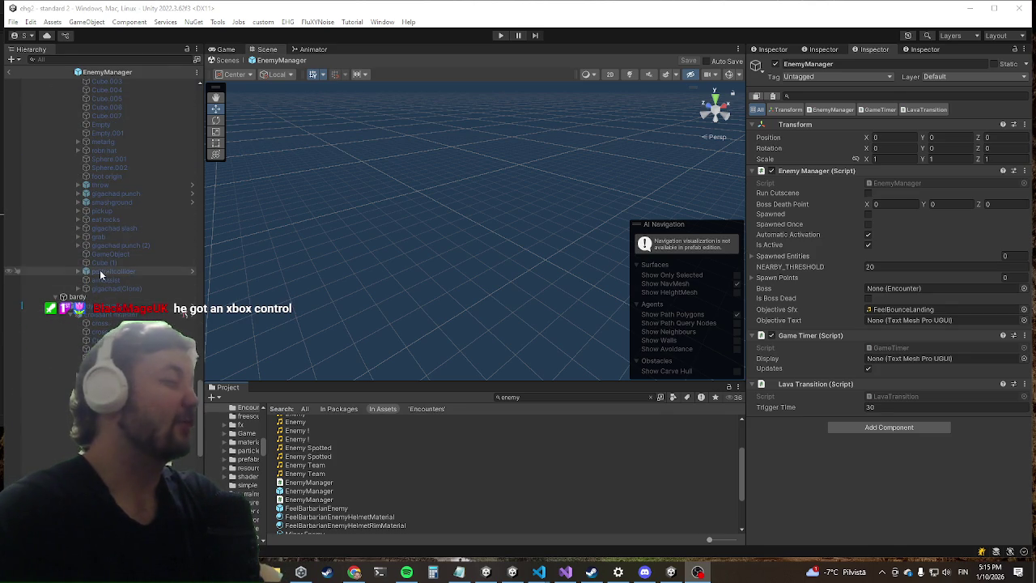
left_click(114, 307)
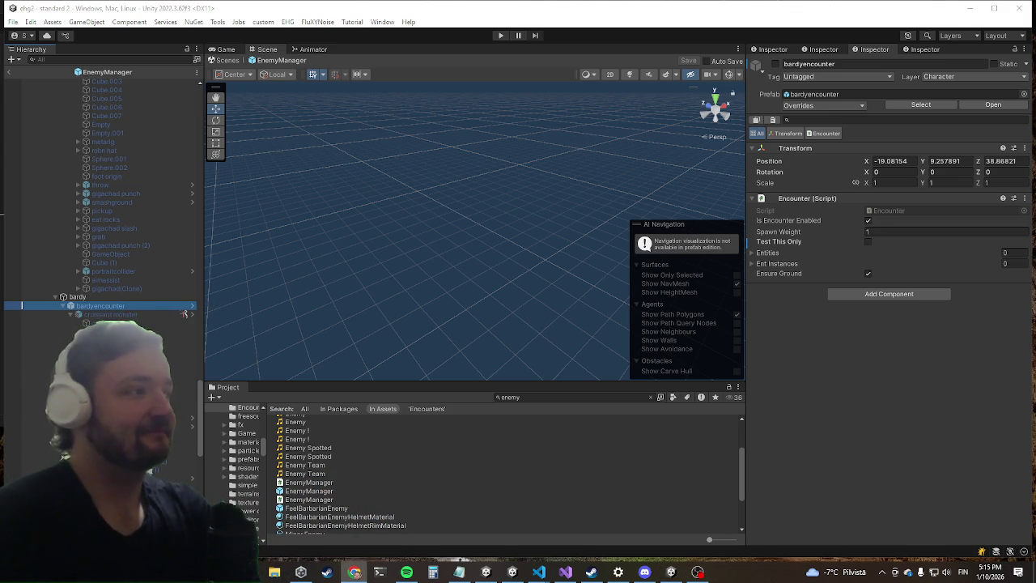
Close the StreamElementsTTS-Unity window from the taskbar and relaunch it.
left_click(528, 459)
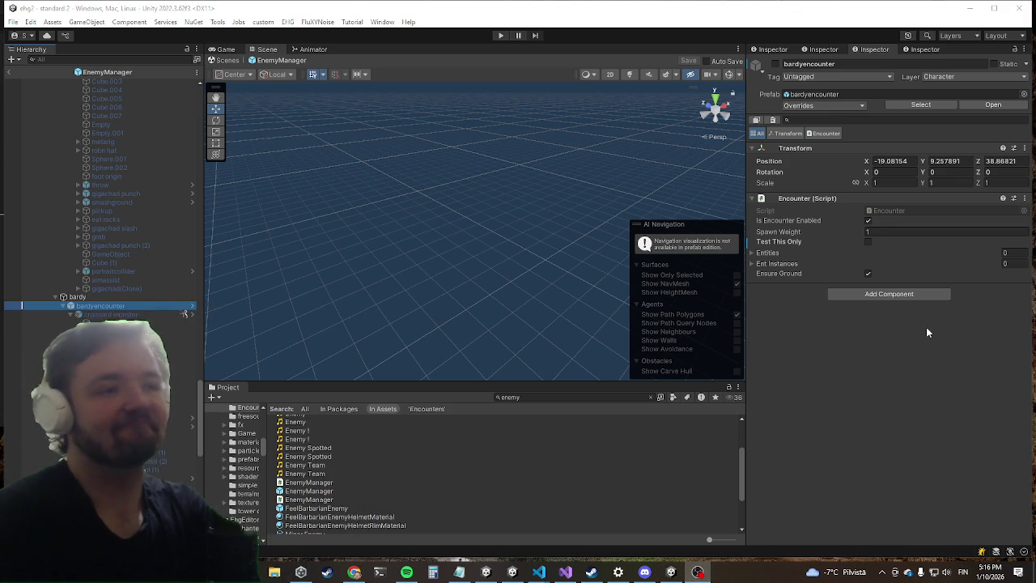
right_click(486, 572)
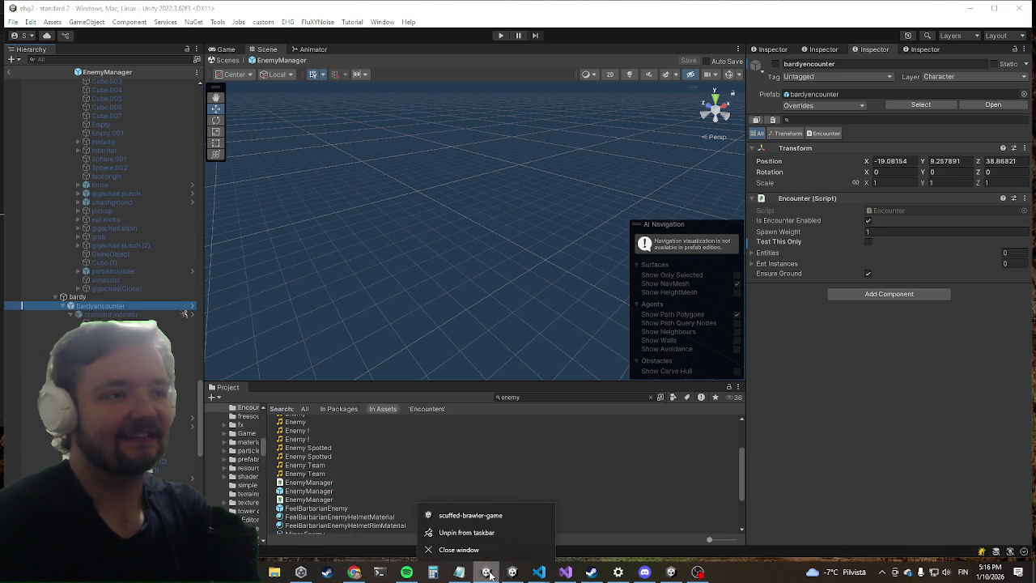
right_click(512, 572)
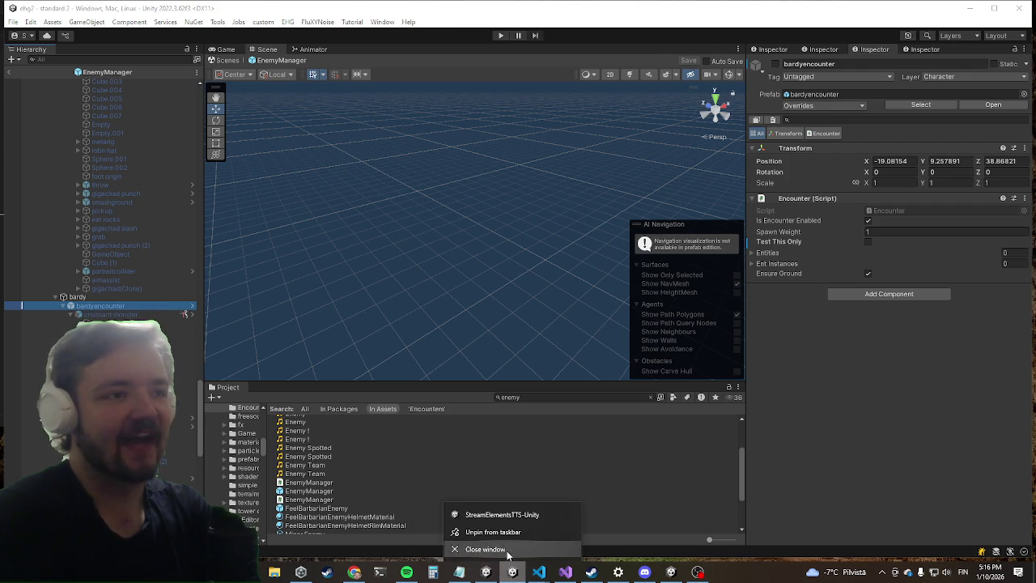
left_click(485, 548)
left_click(514, 573)
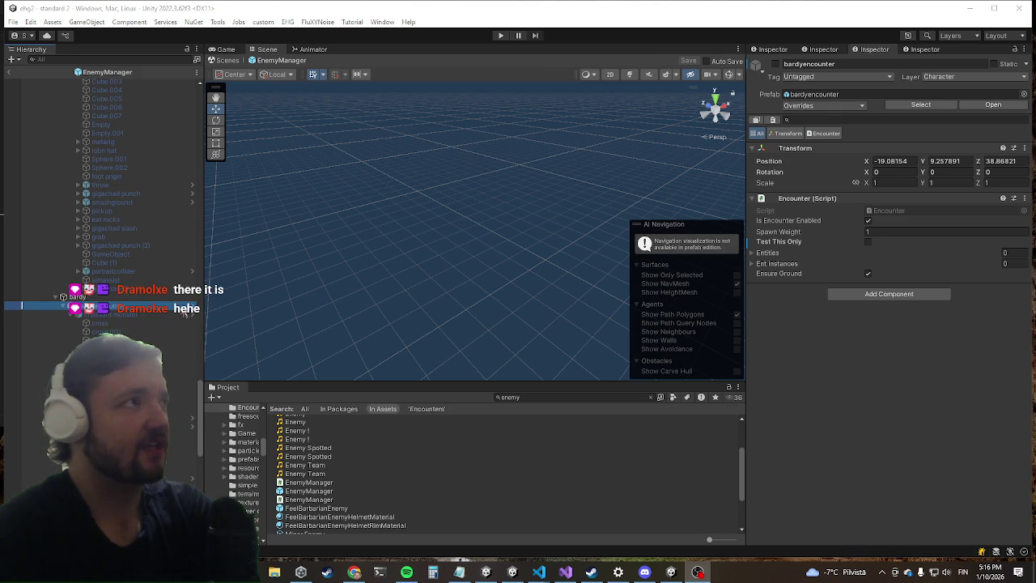
Return to Unity and select the croissant monster in the bardy branch.
key("alt+Tab")
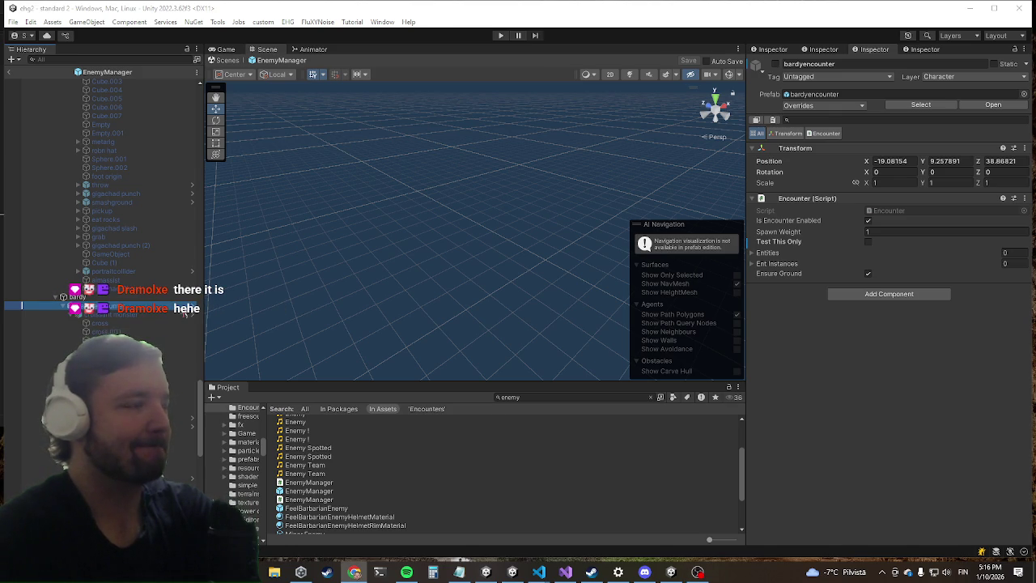
key("alt+Tab")
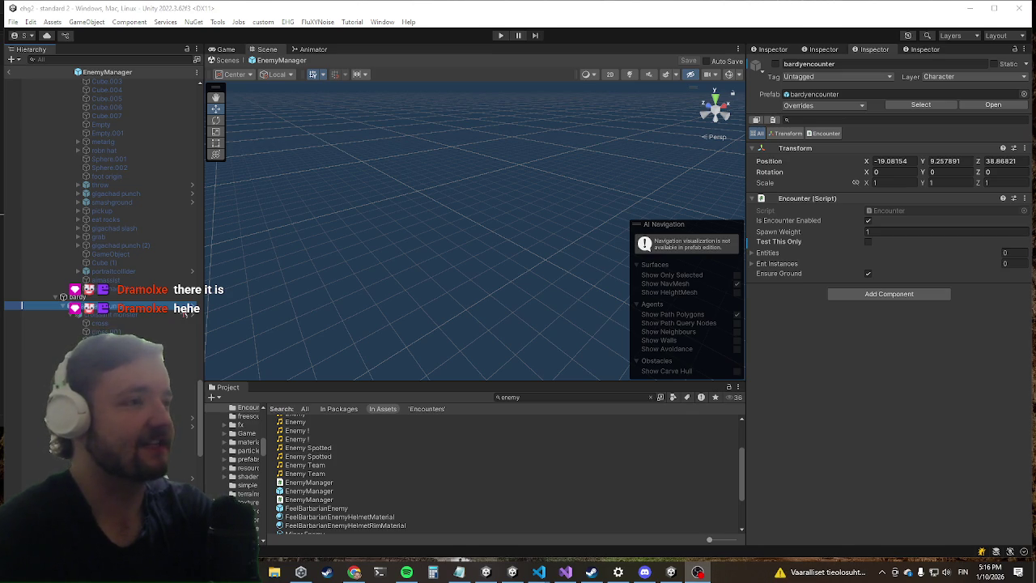
left_click(149, 314)
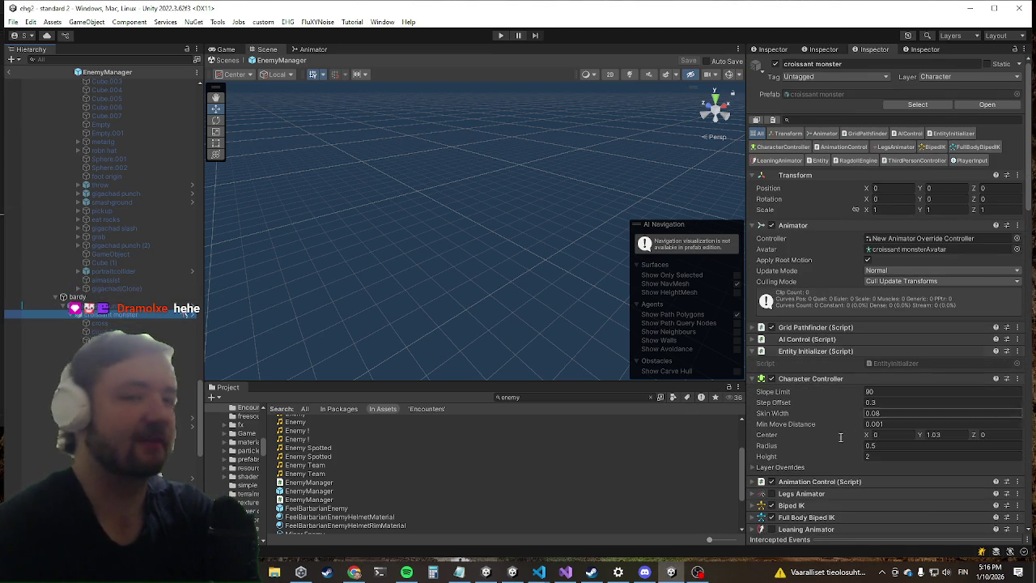
Revert the croissant monster's Health Max Value and Value overrides to the prefab's 10.
scroll(919, 362, "down", 5)
scroll(930, 324, "down", 5)
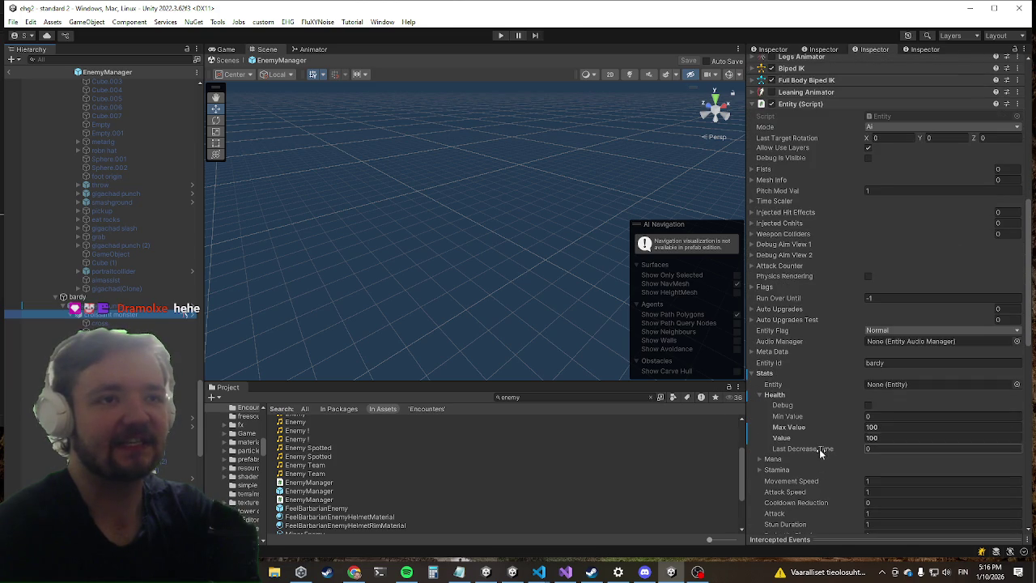
right_click(791, 428)
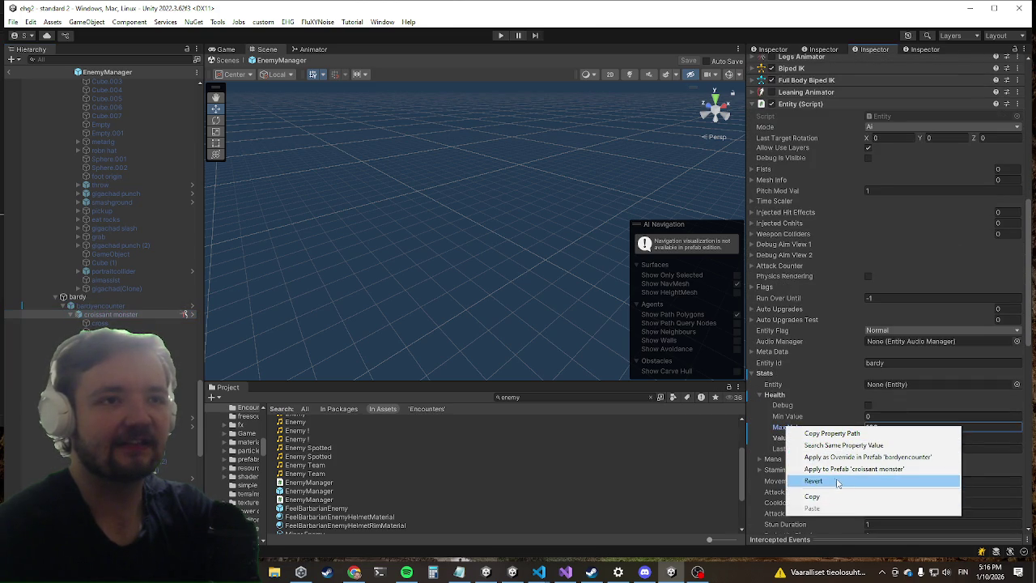
left_click(838, 483)
right_click(784, 437)
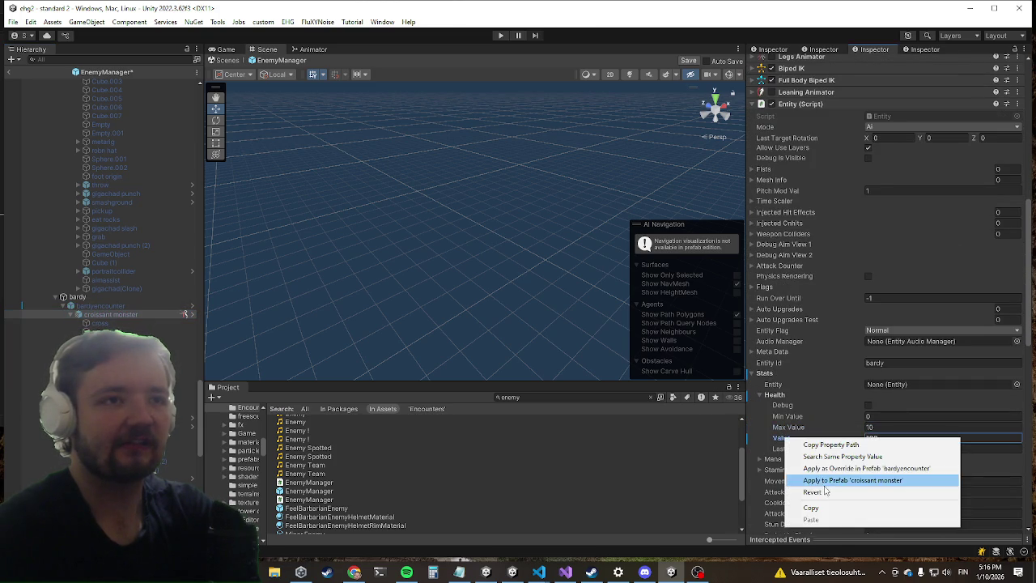
left_click(821, 494)
scroll(817, 283, "up", 5)
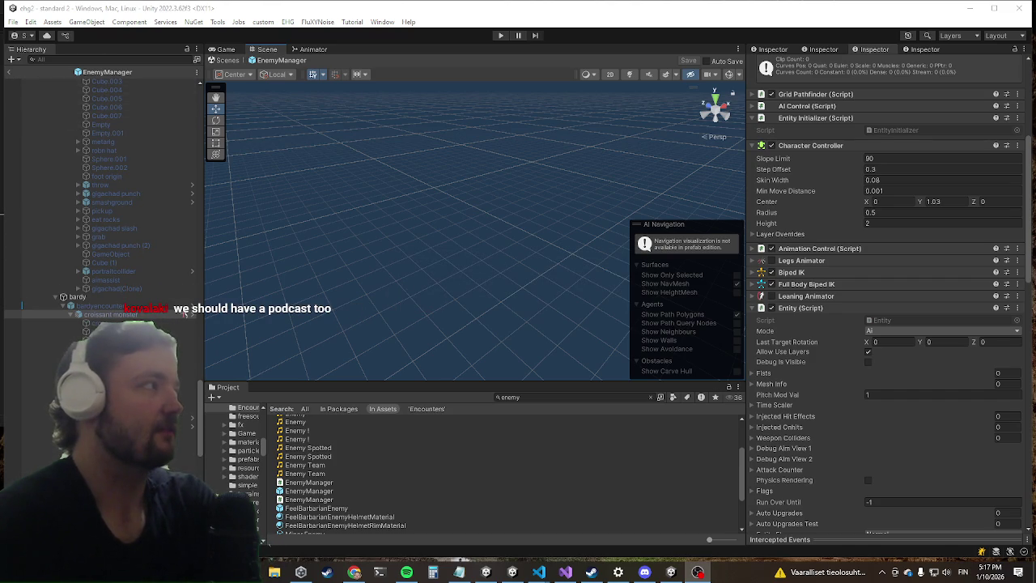
Exit prefab mode back to the scene, enter Play mode, and maximize the Game view.
left_click(8, 72)
left_click(500, 35)
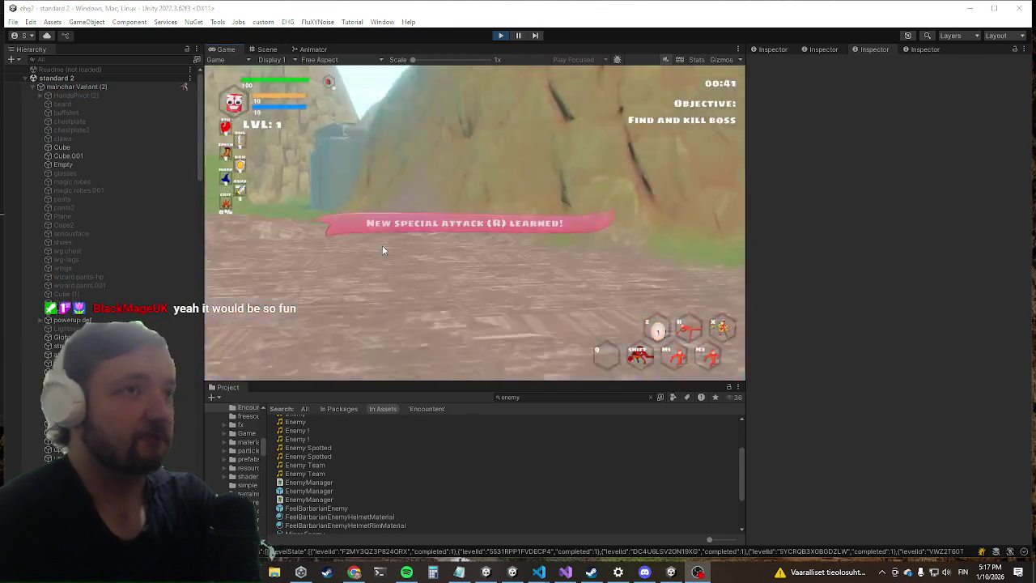
key("shift+space")
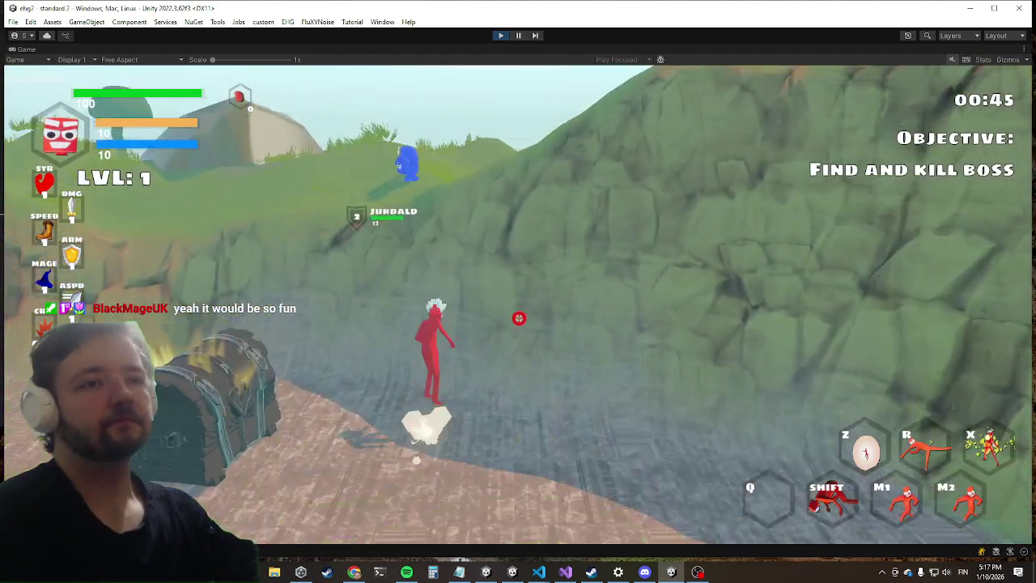
Clear the current wave with the killwave console command.
key("shift")
key("grave")
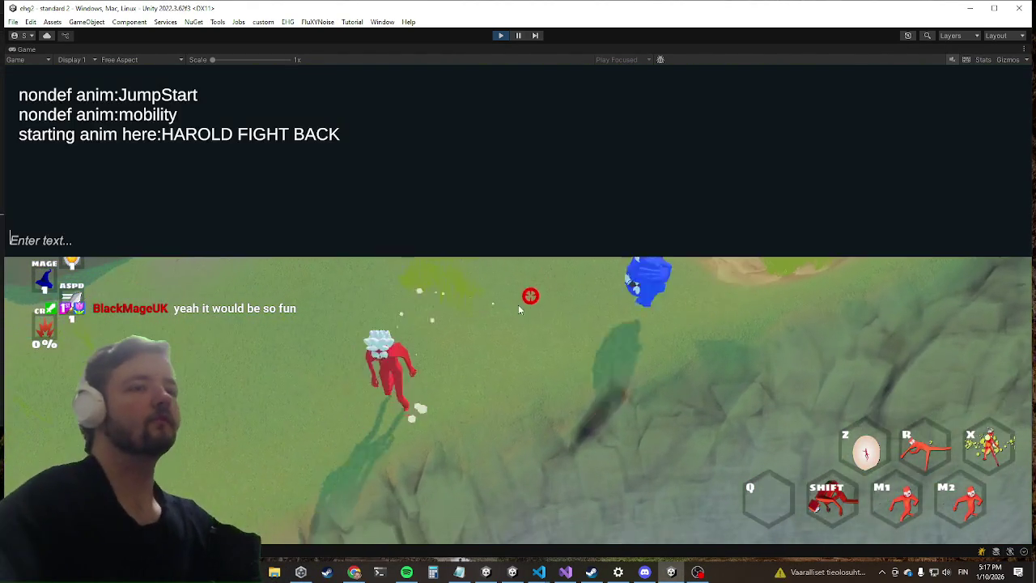
type("killwave")
key("Return")
key("grave")
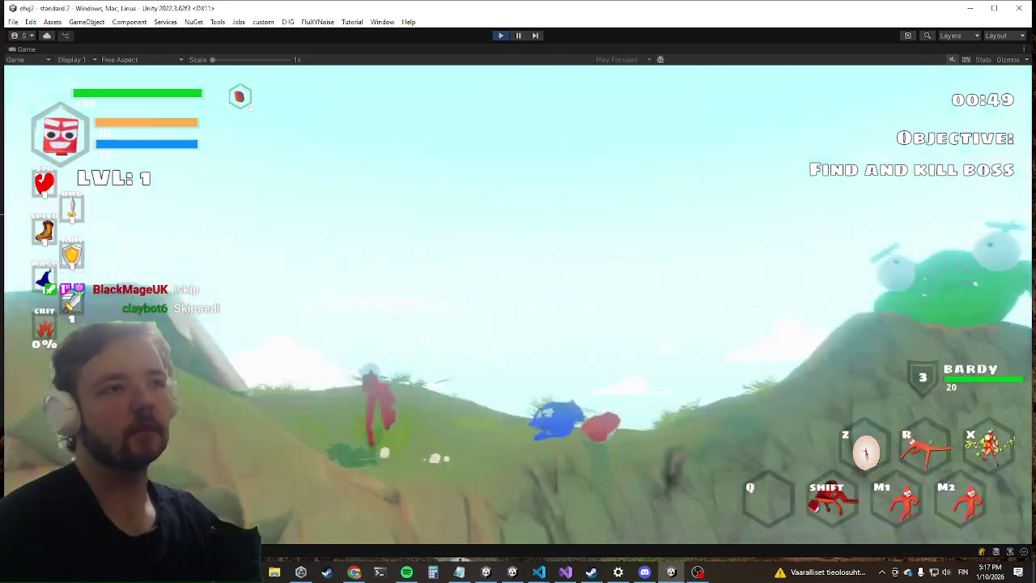
Dash to BARDY, circle the boss with WASD movement, and attack it.
key("shift")
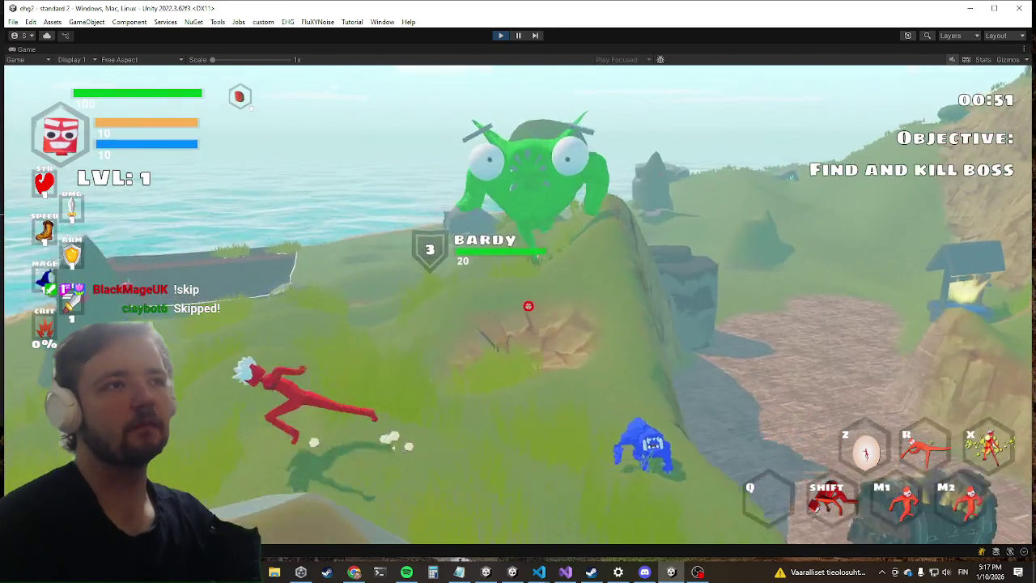
key("a")
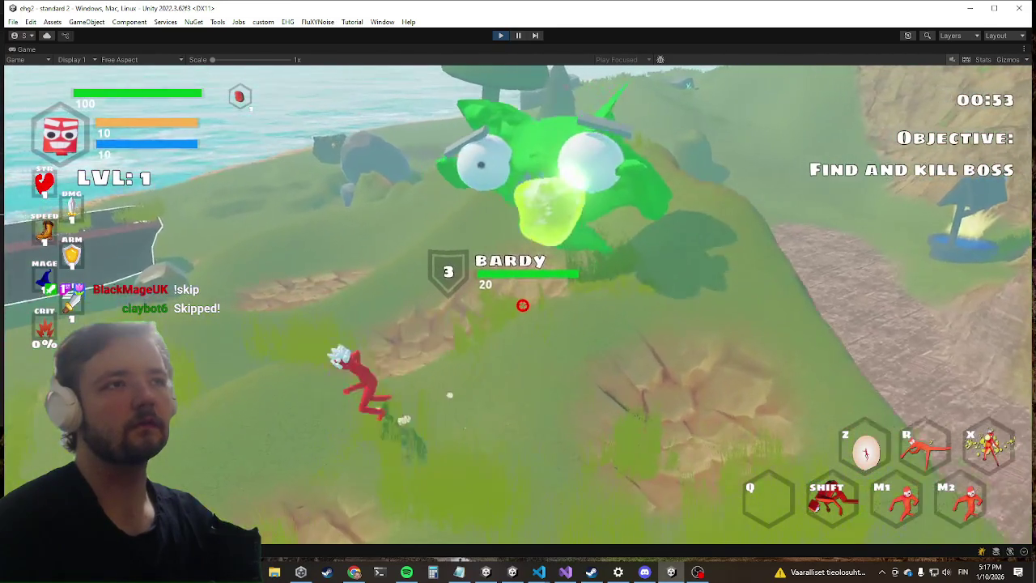
key("w")
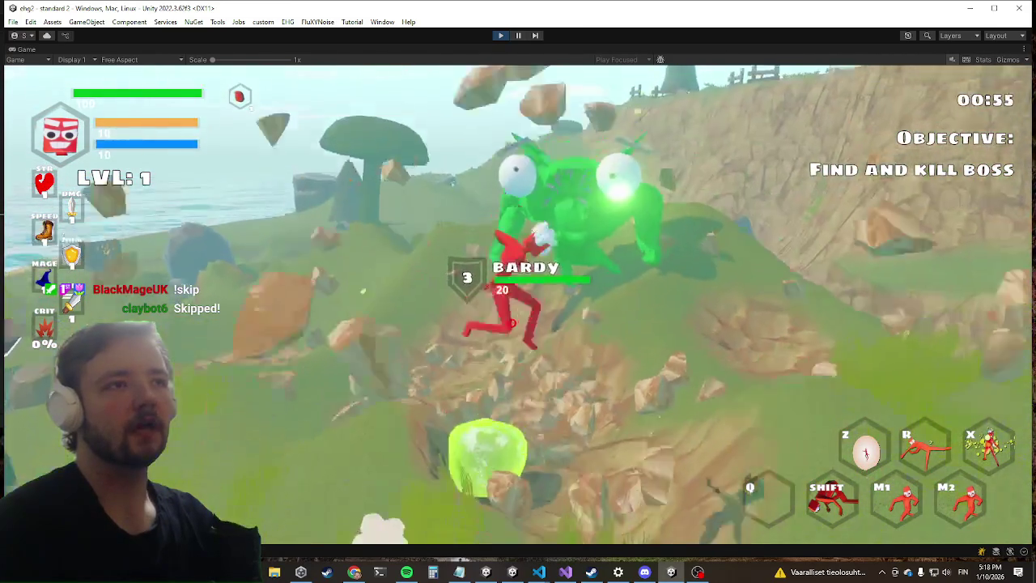
key("a")
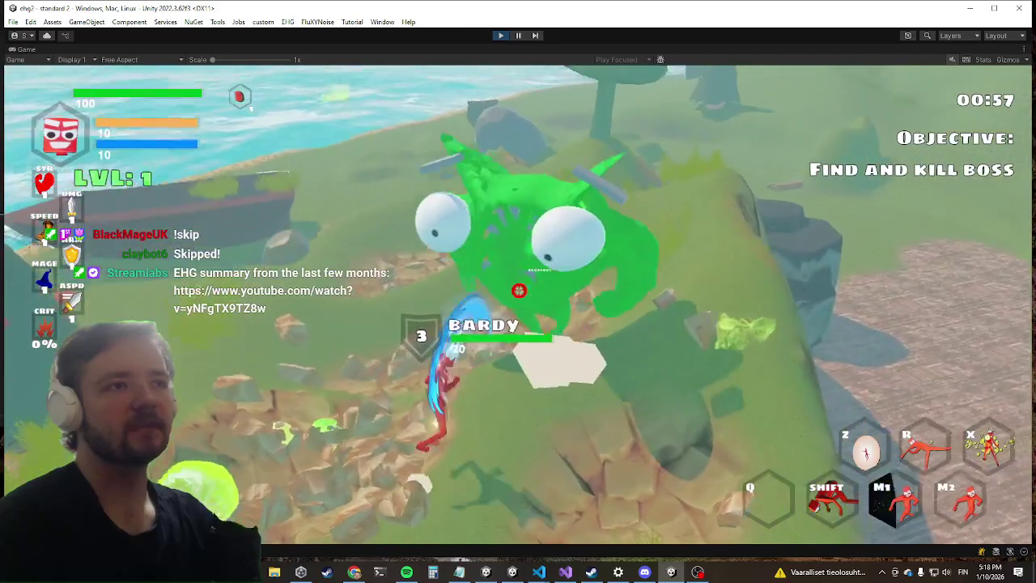
key("a")
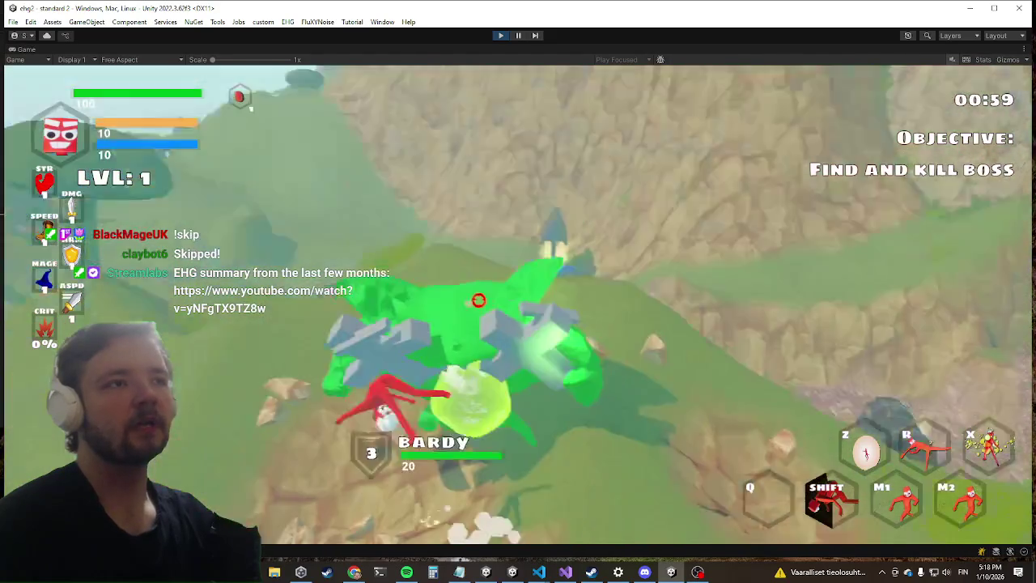
key("a")
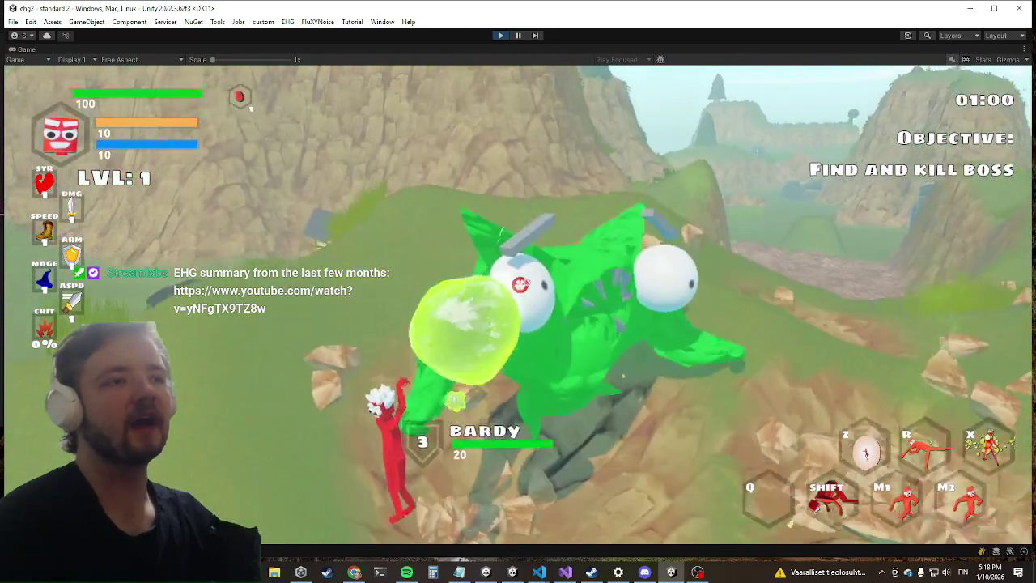
key("w")
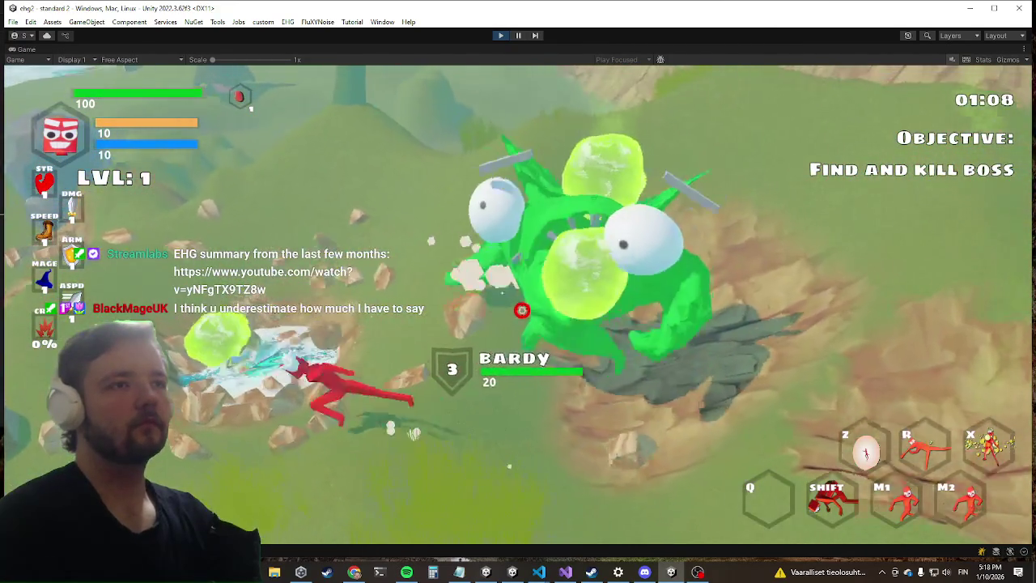
left_click(508, 298)
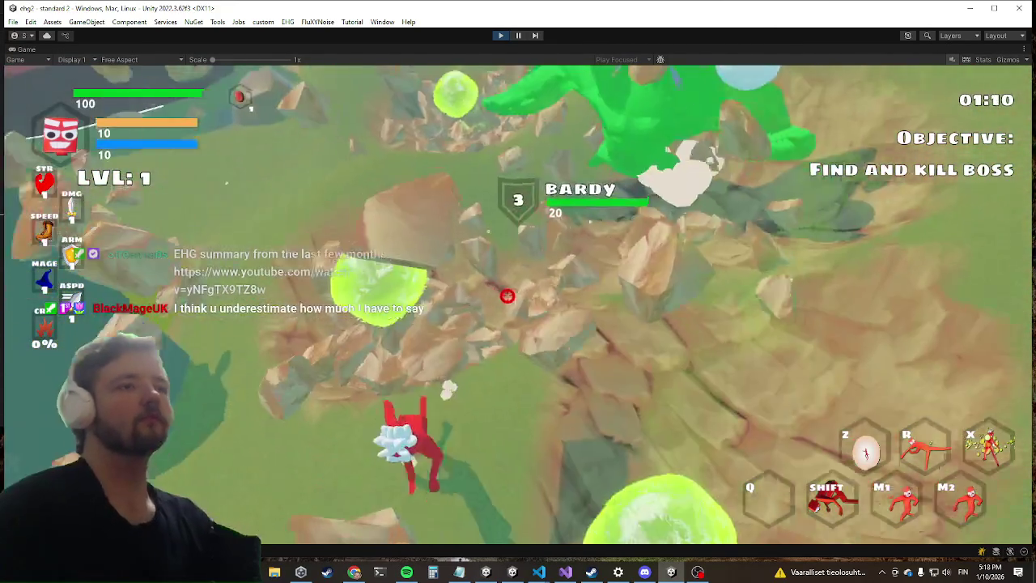
Keep slashing the boss, flee the two slime bosses, then pause to the Settings menu.
key("grave")
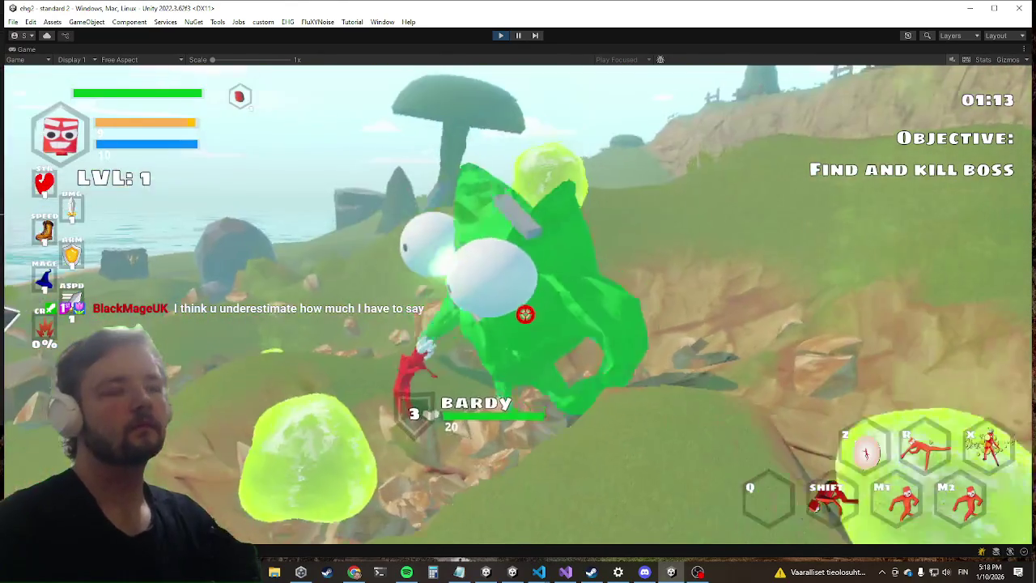
left_click(505, 314)
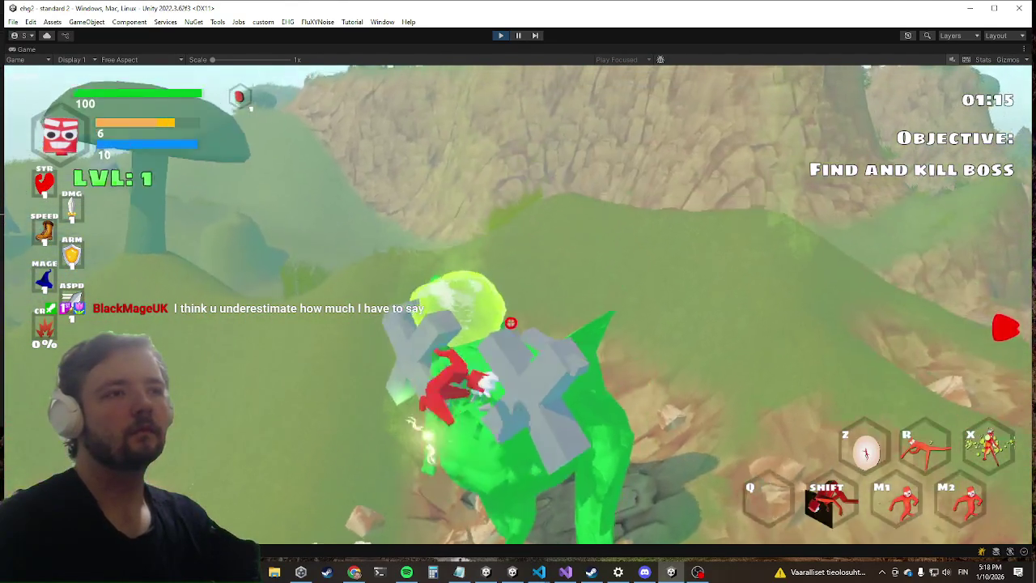
key("a")
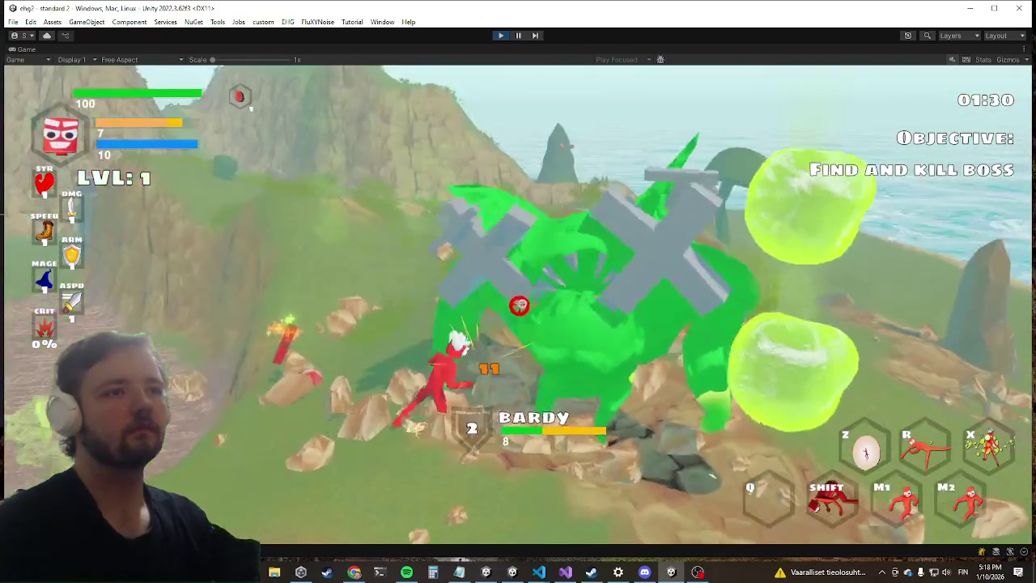
left_click(510, 305)
key("w")
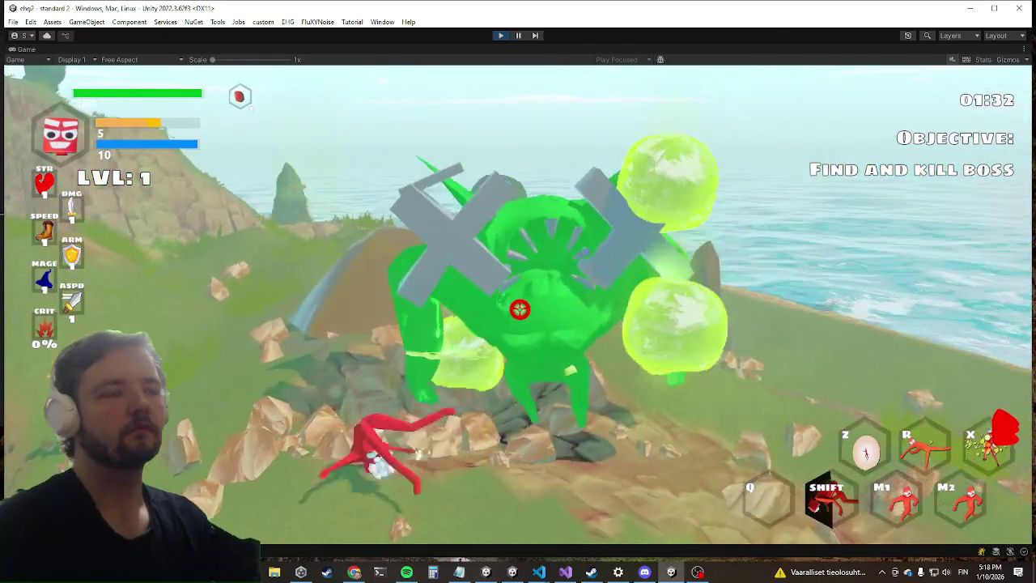
key("a")
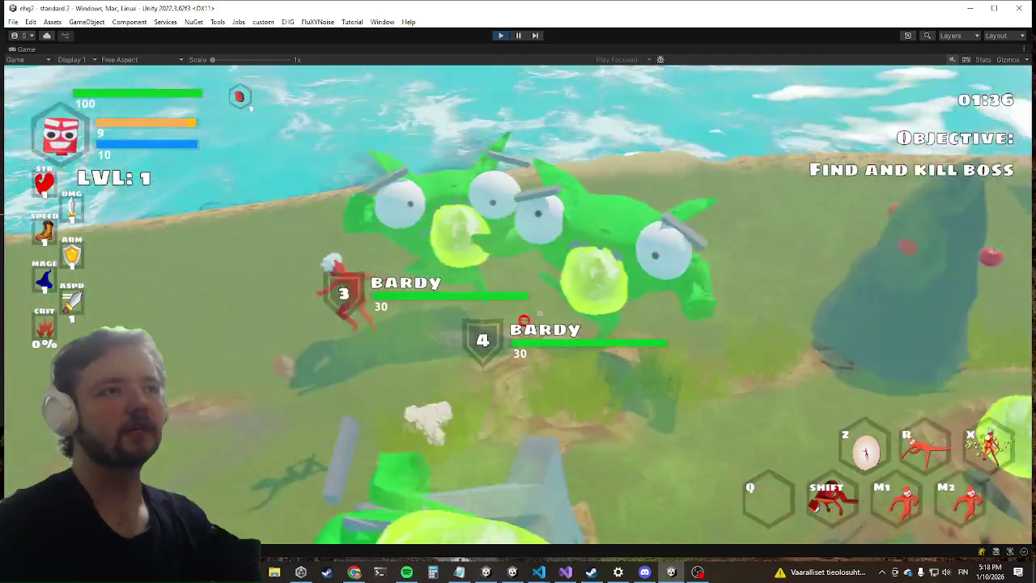
key("shift")
key("s")
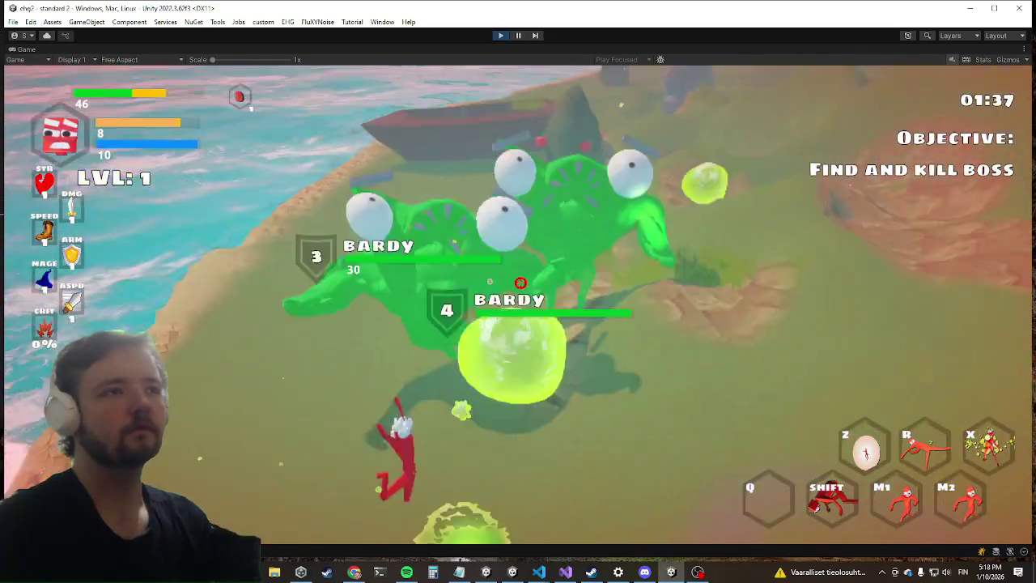
key("Escape")
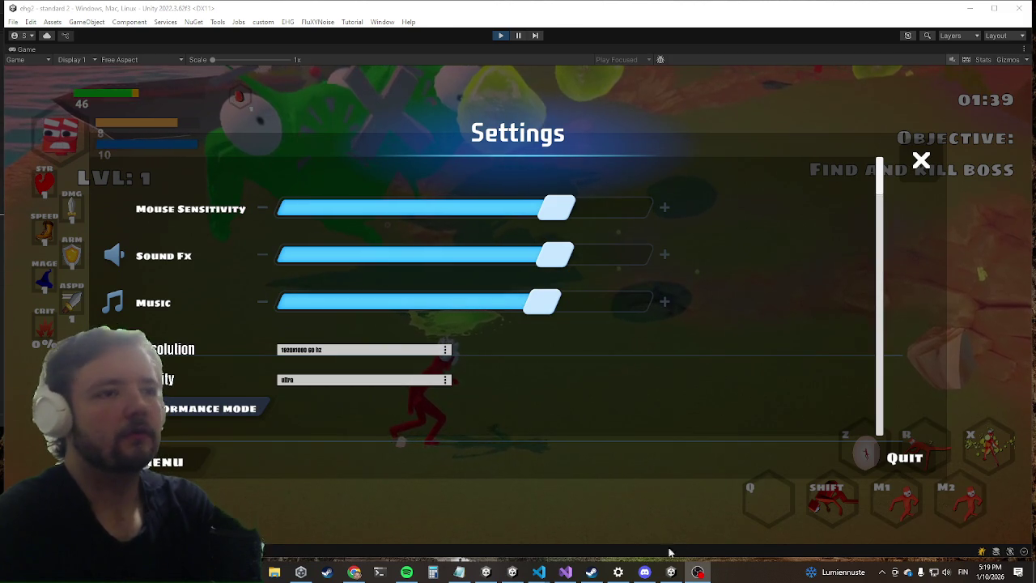
Remove the line 509 breakpoint in BattleSystem.cs, then minimize Visual Studio to show the game.
left_click(565, 572)
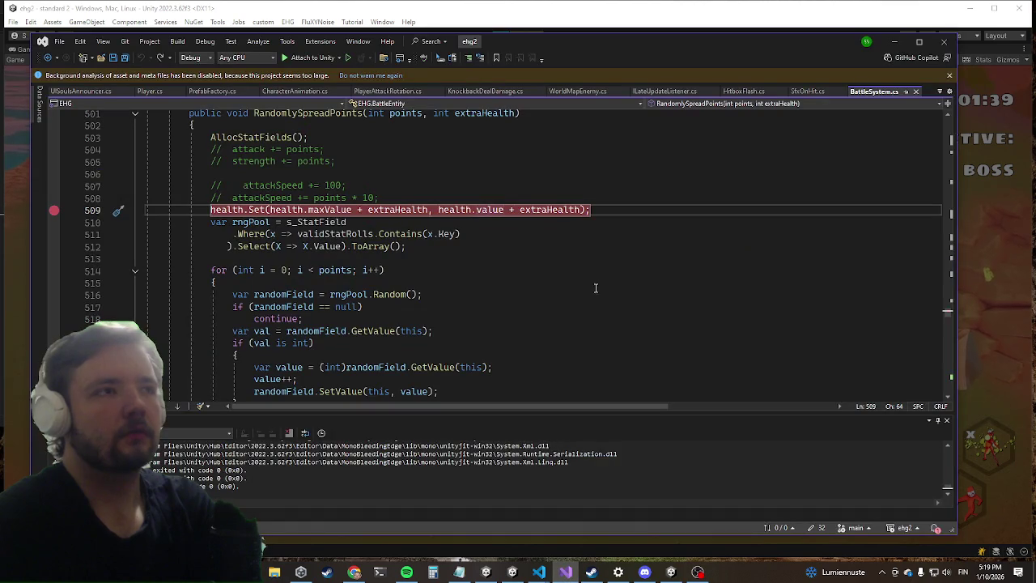
left_click(429, 322)
scroll(357, 295, "up", 3)
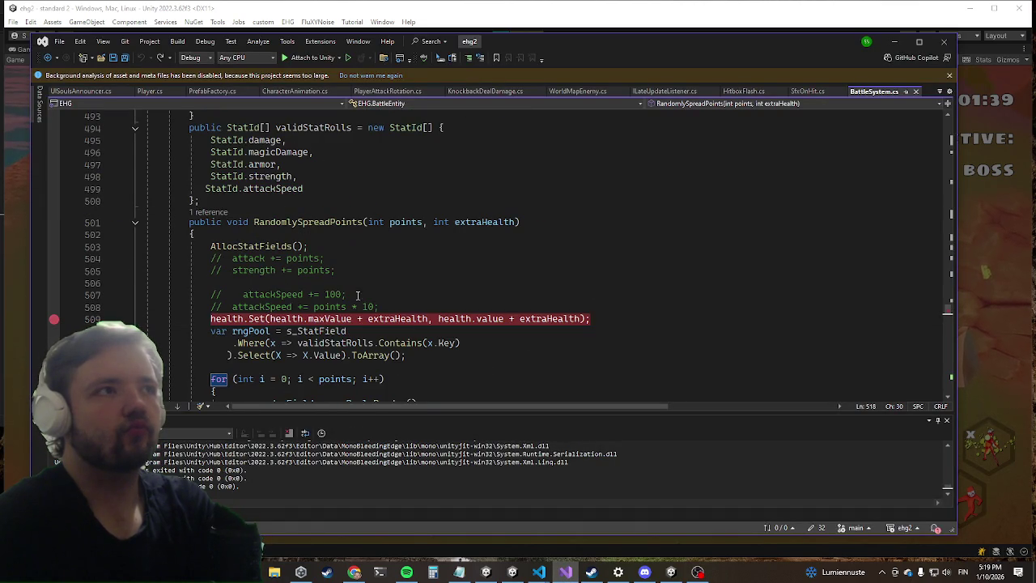
left_click(46, 319)
left_click(243, 258)
scroll(234, 259, "down", 5)
scroll(228, 253, "up", 6)
scroll(228, 253, "down", 3)
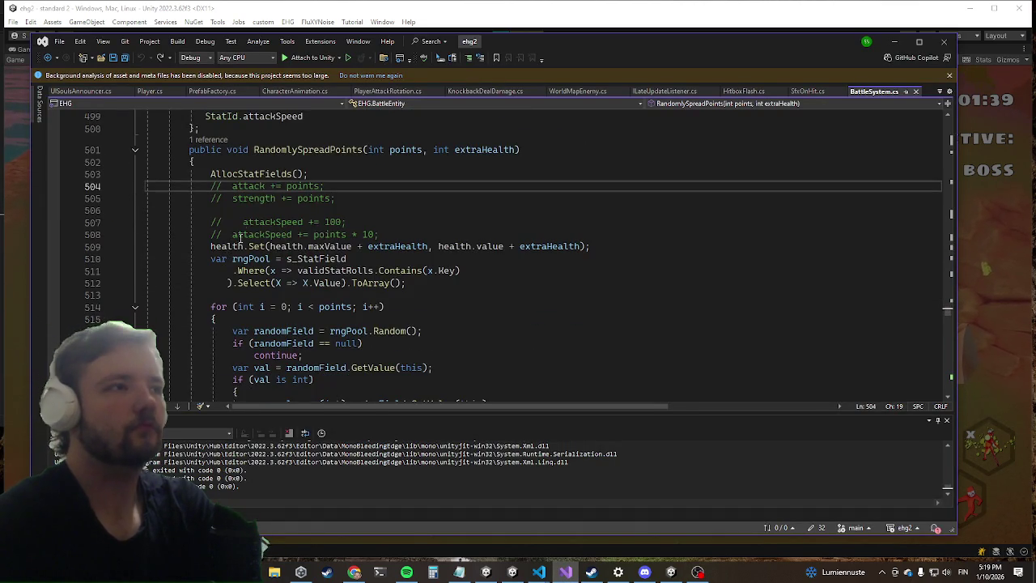
left_click(893, 43)
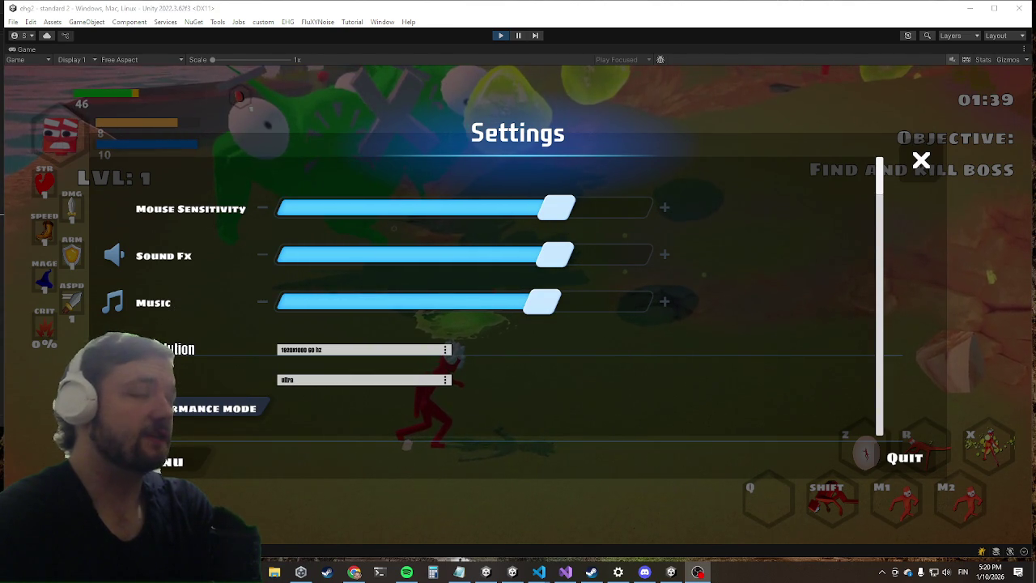
Bring Visual Studio forward and move the caret through lines 513, 511 and 510 of RandomlySpreadPoints.
left_click(566, 573)
left_click_drag(390, 307, 353, 309)
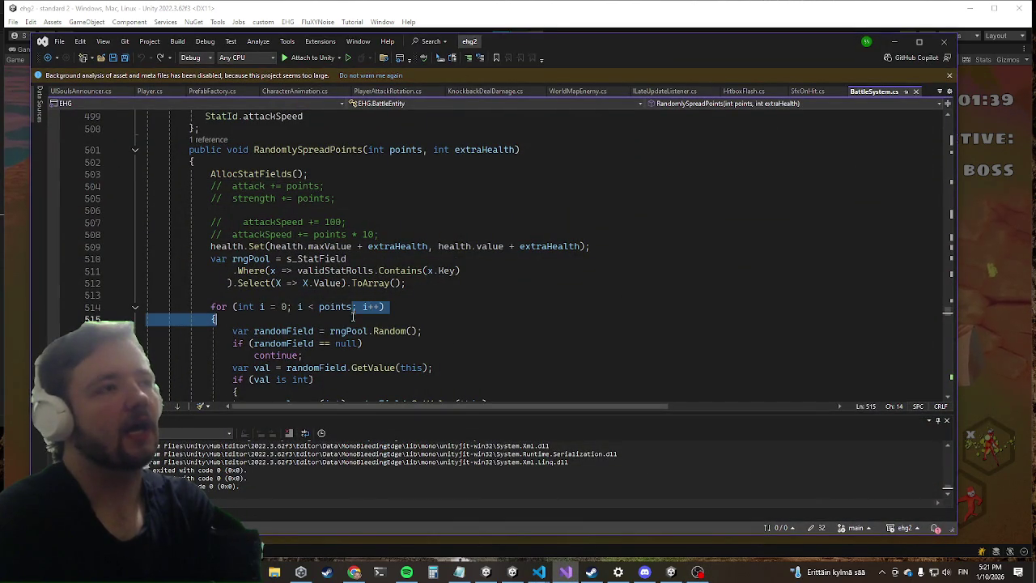
left_click(353, 294)
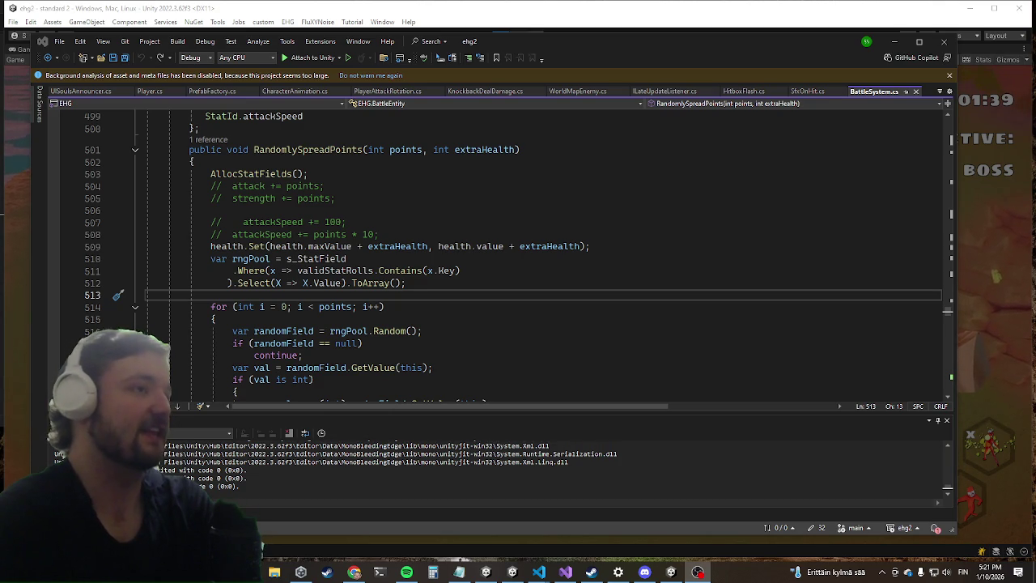
left_click(194, 270)
left_click(188, 270)
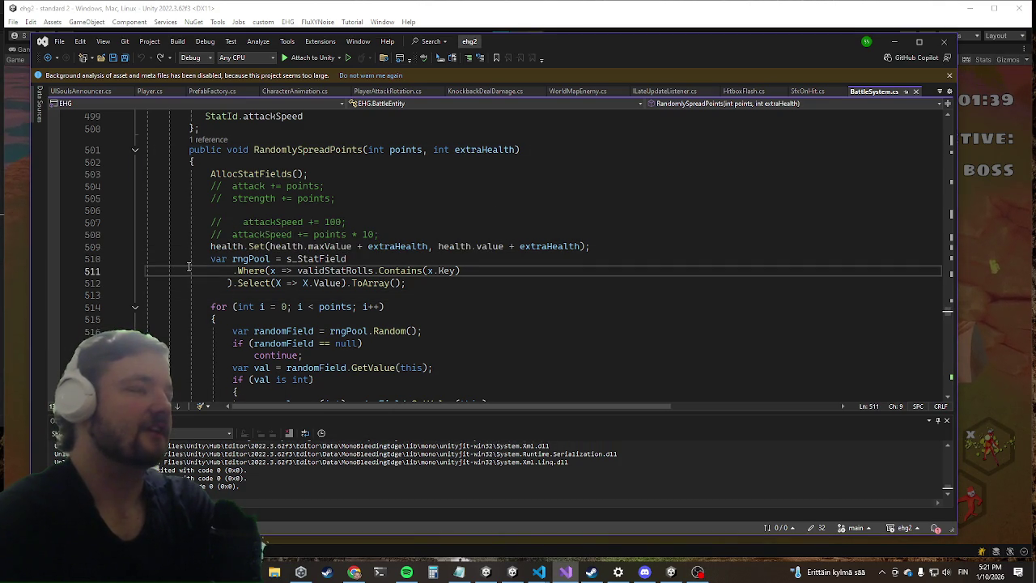
left_click(189, 259)
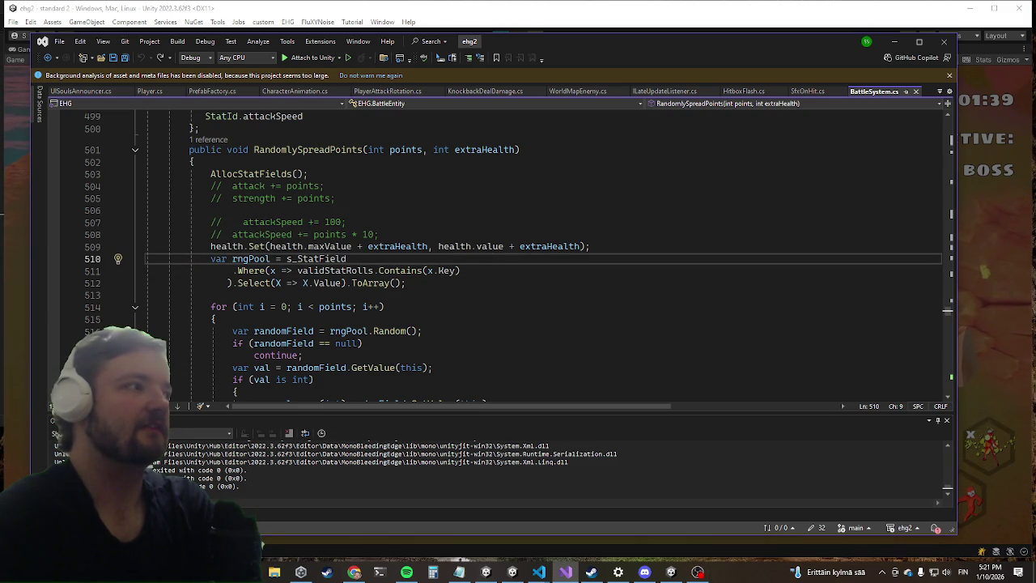
Switch focus back and forth between Visual Studio and other open apps.
key("alt+Tab")
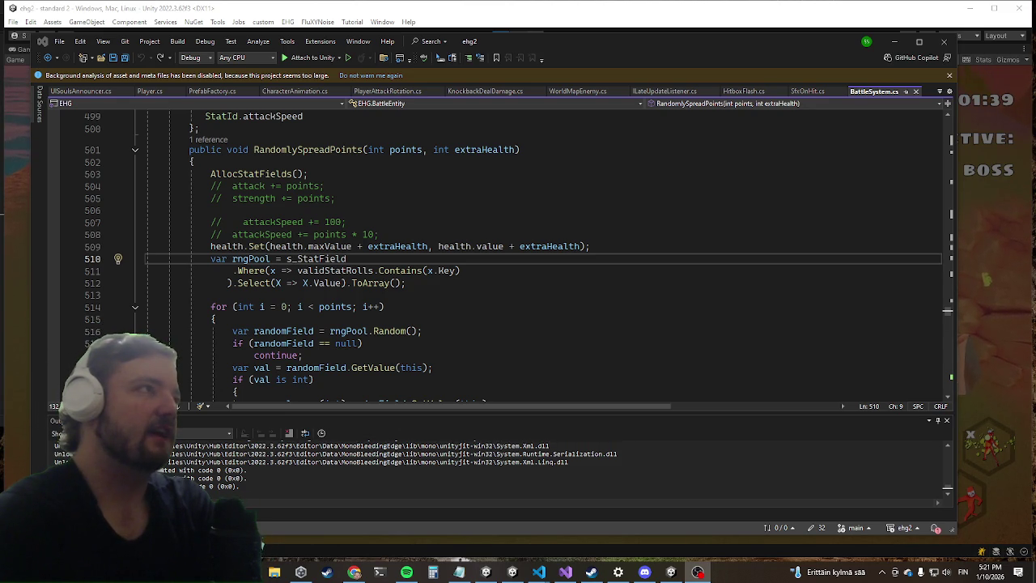
key("alt+Tab")
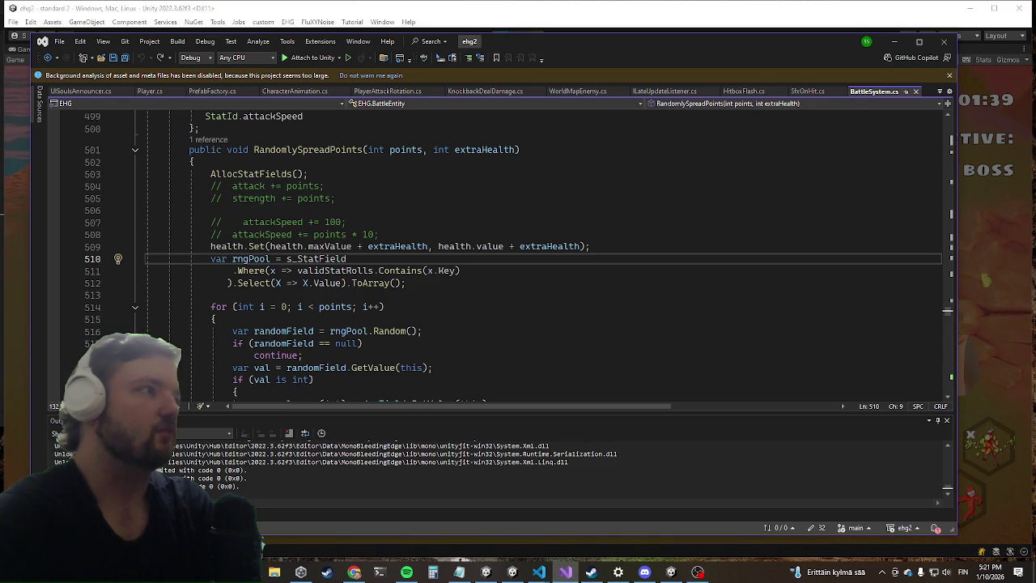
key("alt+Tab")
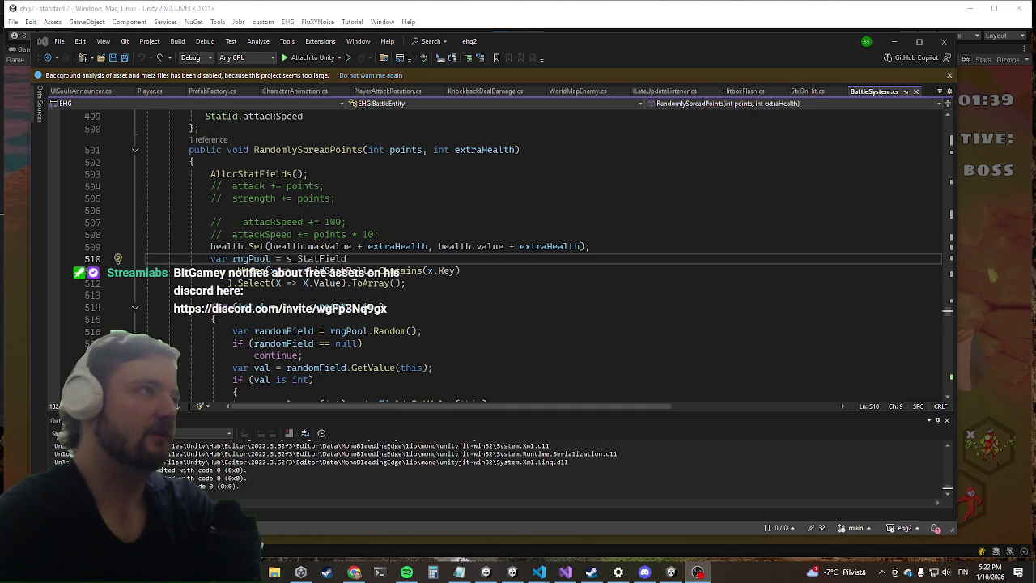
key("alt+Tab")
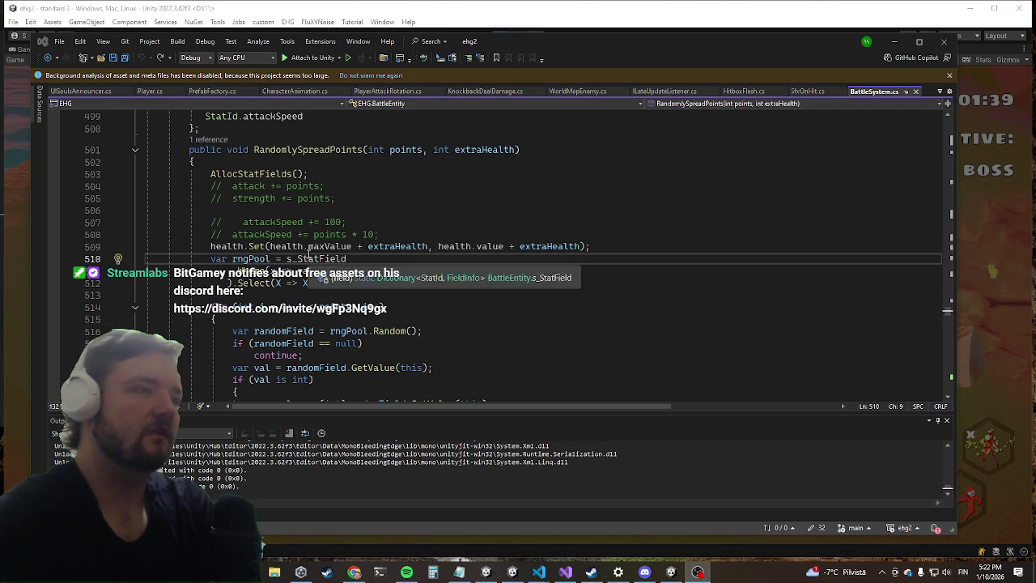
key("alt+Tab")
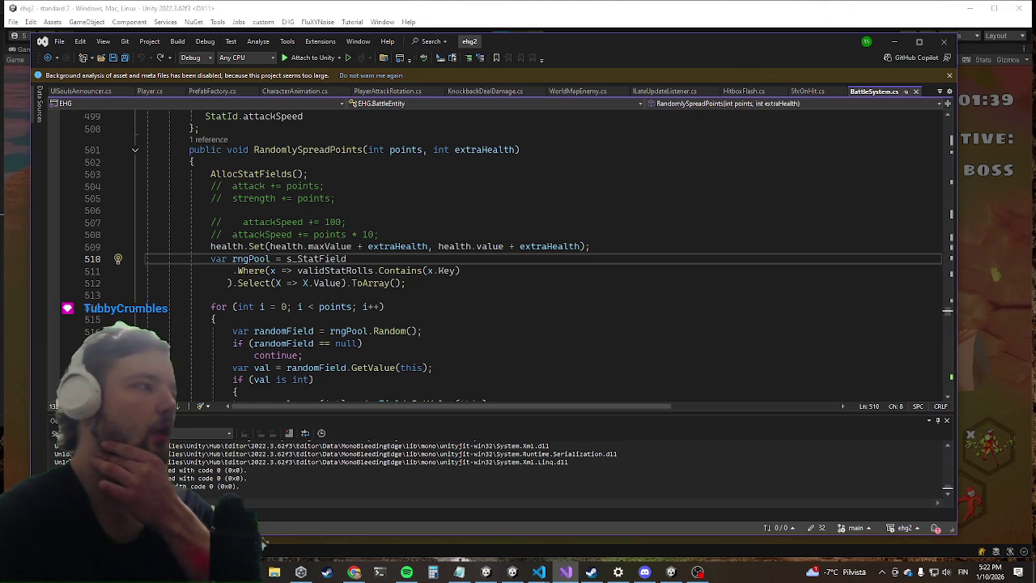
left_click(263, 544)
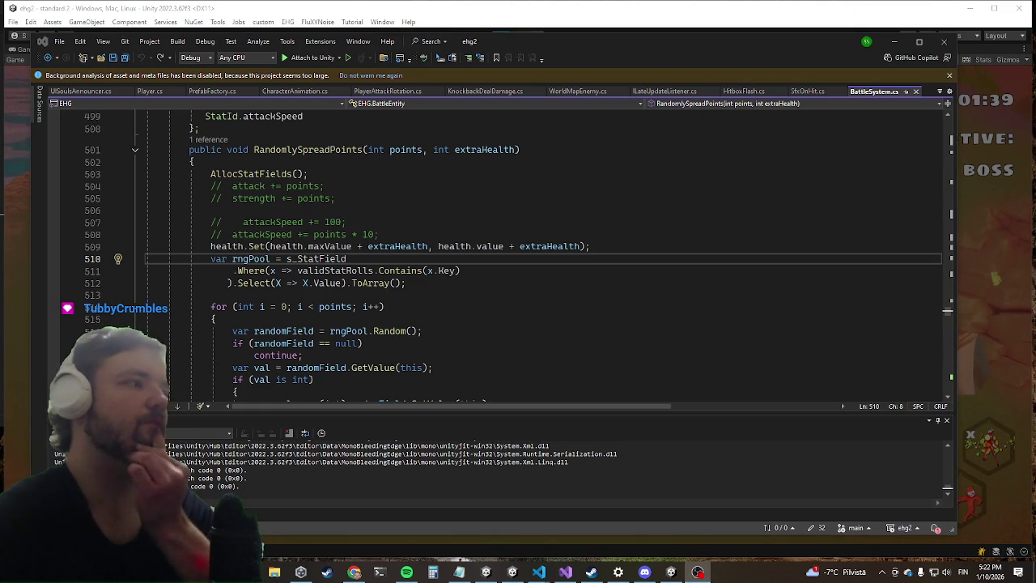
left_click(565, 572)
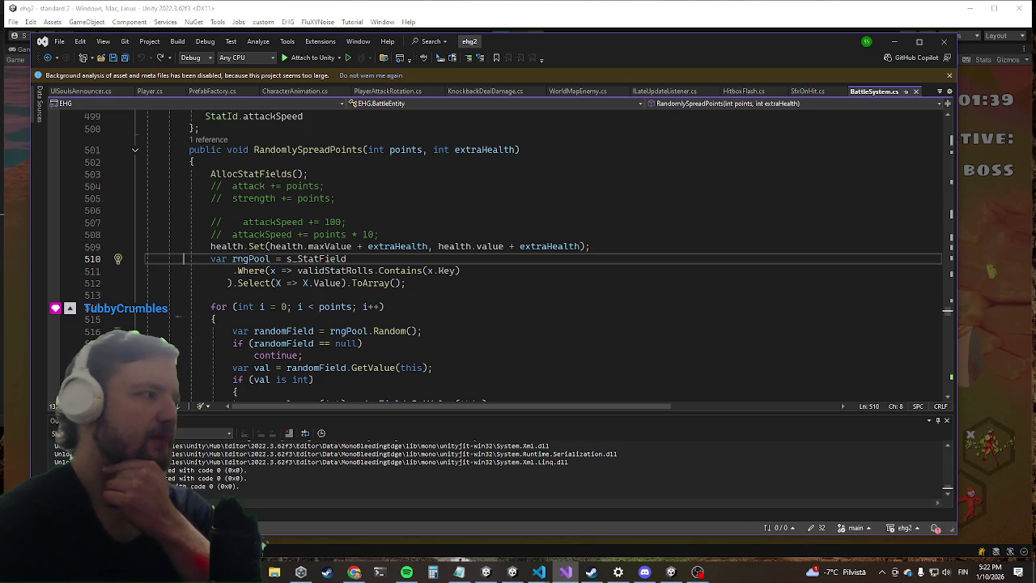
left_click(263, 544)
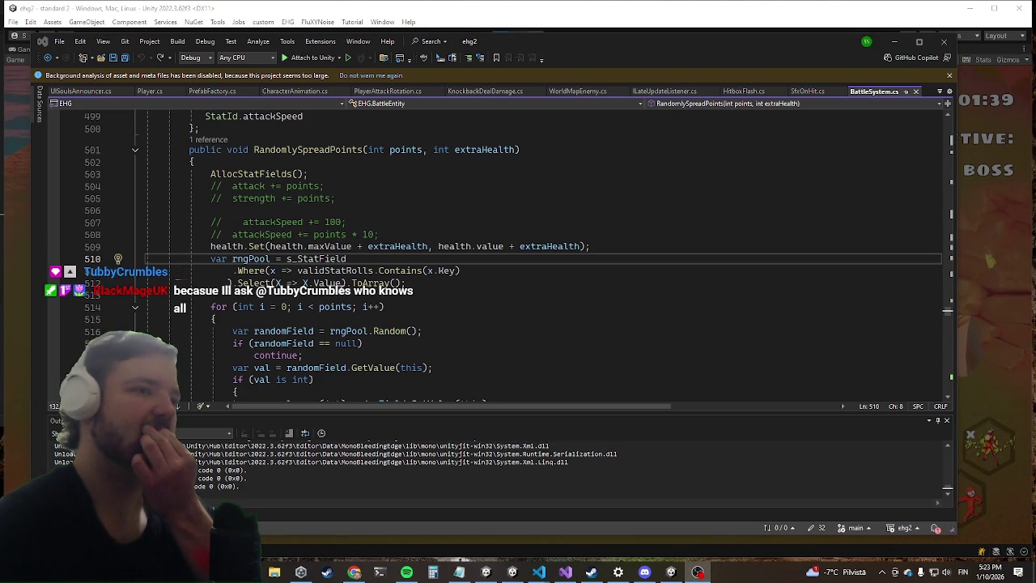
double_click(266, 549)
left_click(266, 549)
left_click(267, 549)
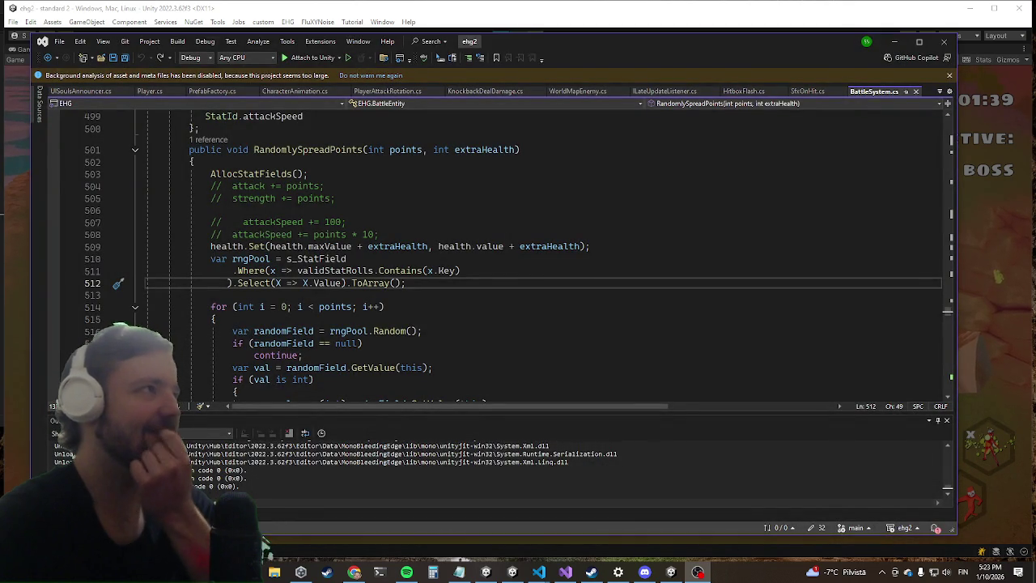
Capture the blocked chat message as a screen snip and copy it to the clipboard.
key("super+shift+s")
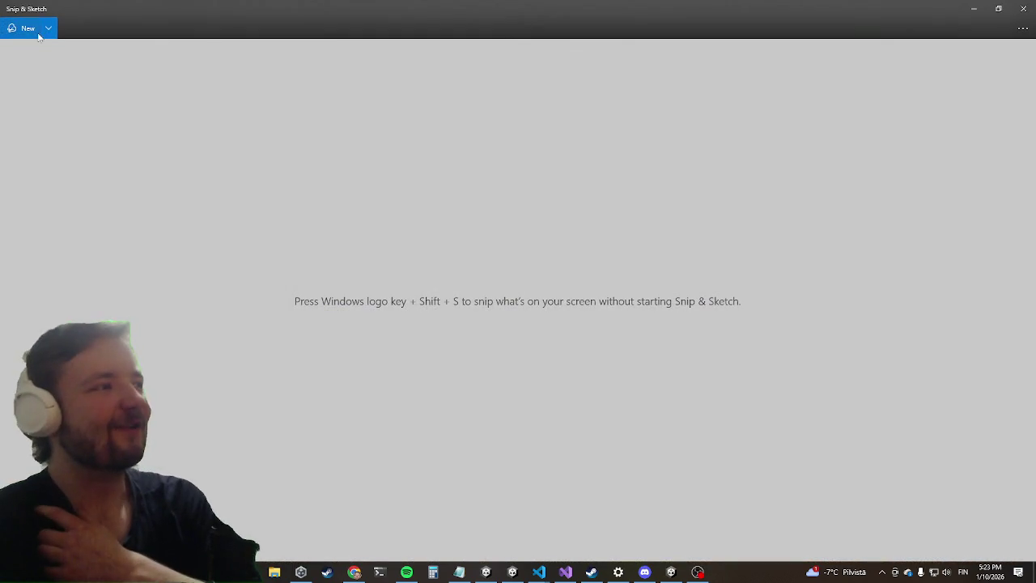
left_click(11, 31)
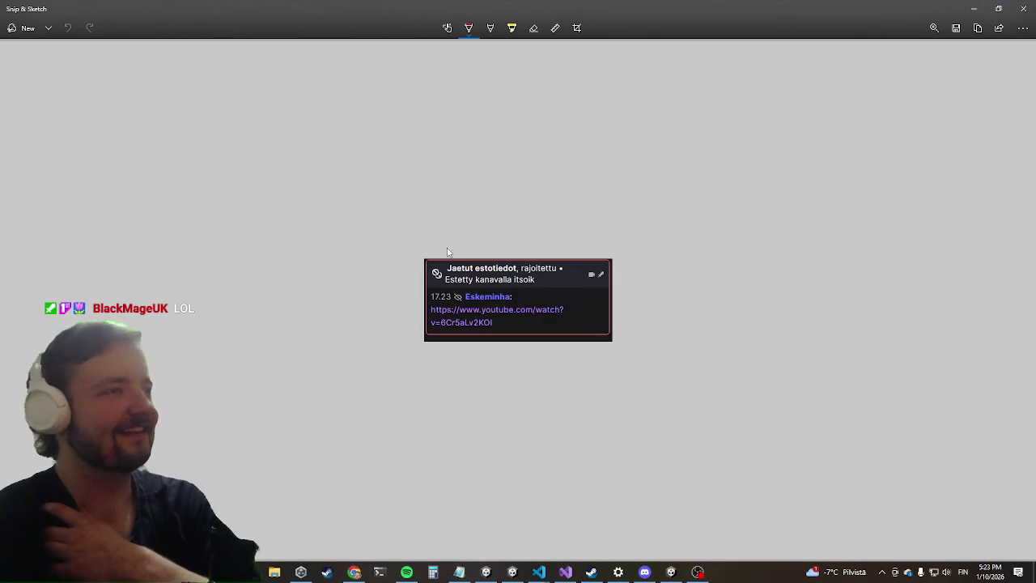
scroll(510, 317, "up", 5)
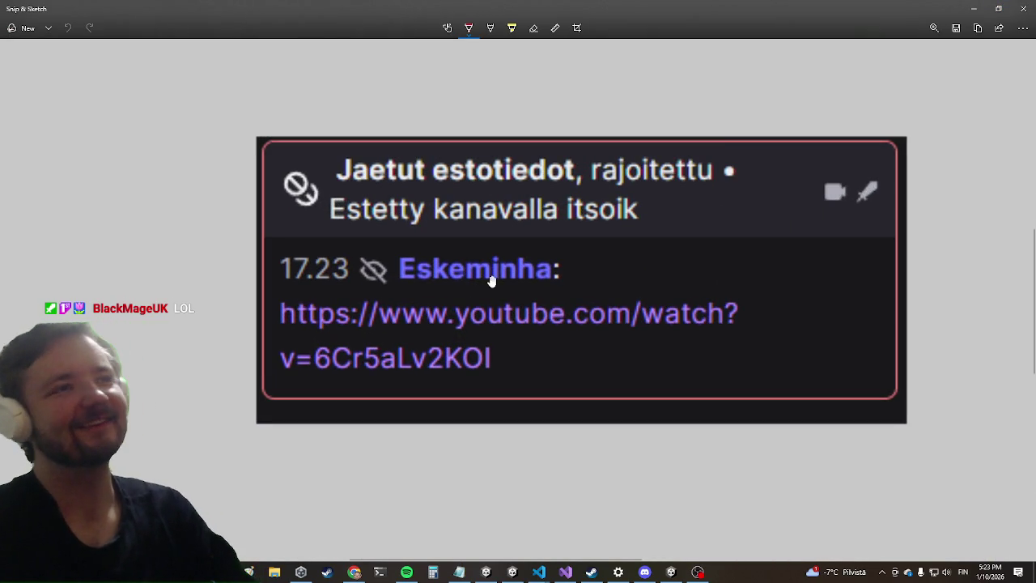
left_click(978, 27)
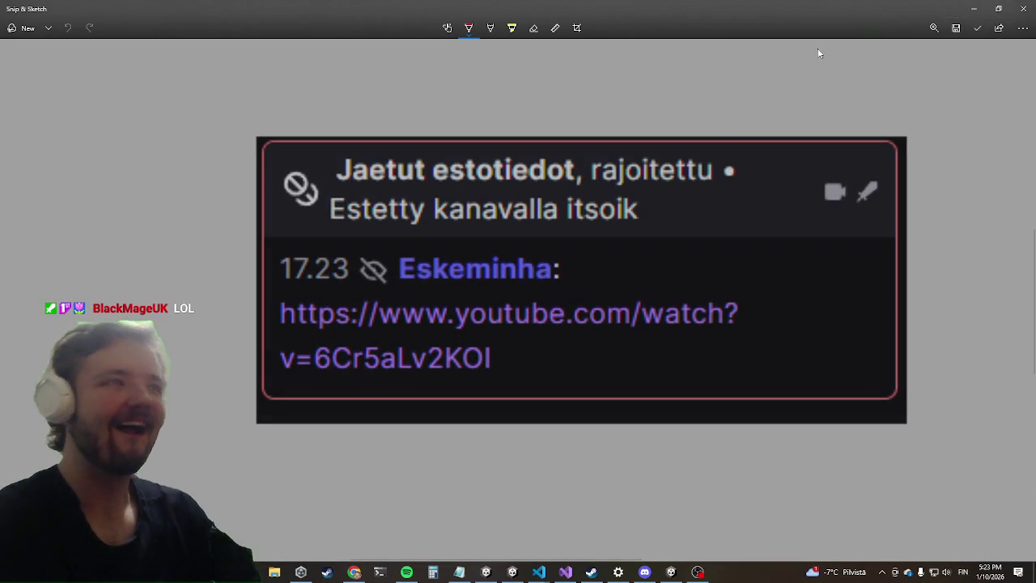
Visit Discord, then close Snip & Sketch and return to the game.
key("alt+Tab")
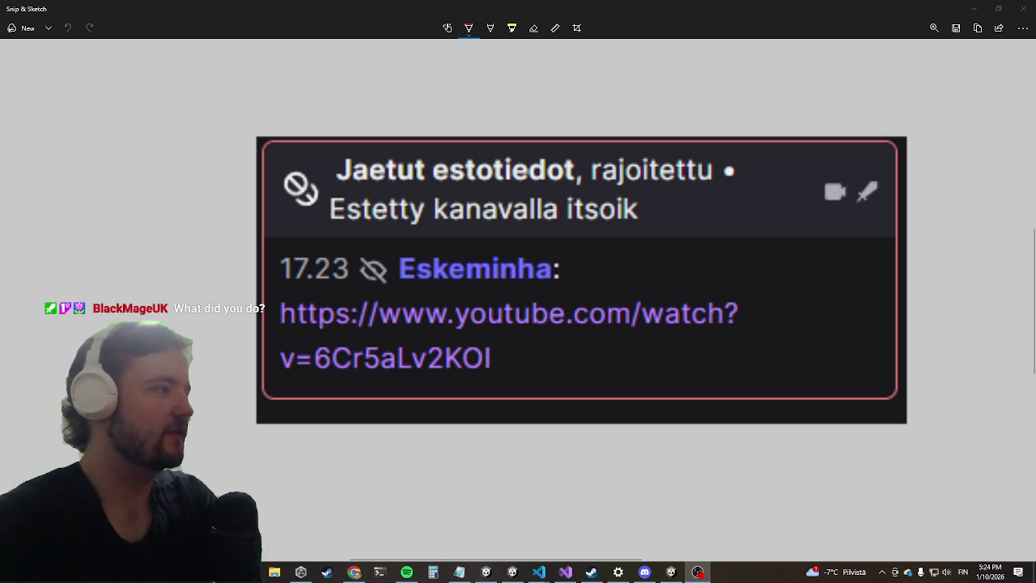
left_click(1023, 8)
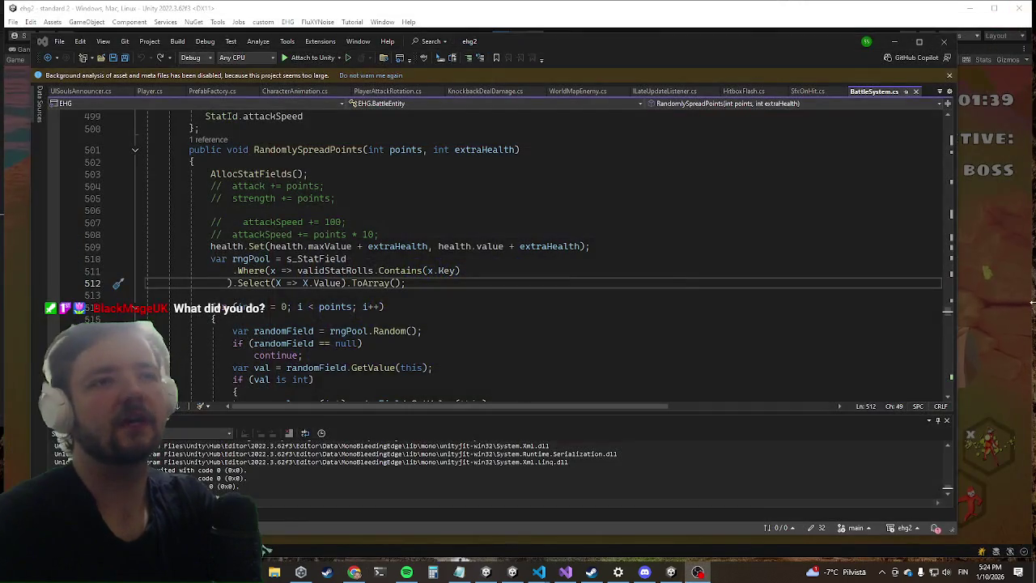
key("alt+Tab")
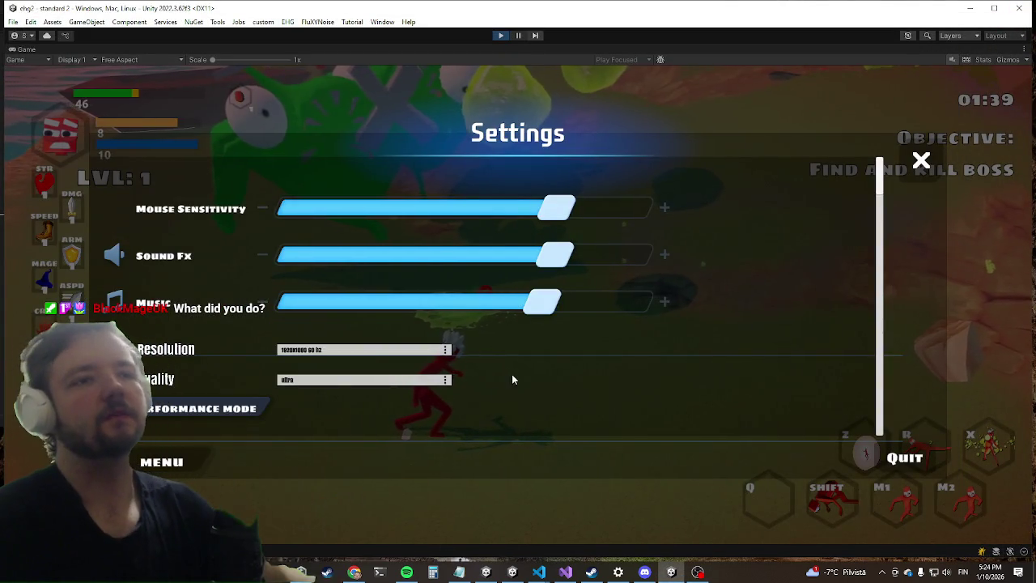
Dismiss the in-game settings, then dash twice and move forward to trigger the powerup at LVL 23.
key("Escape")
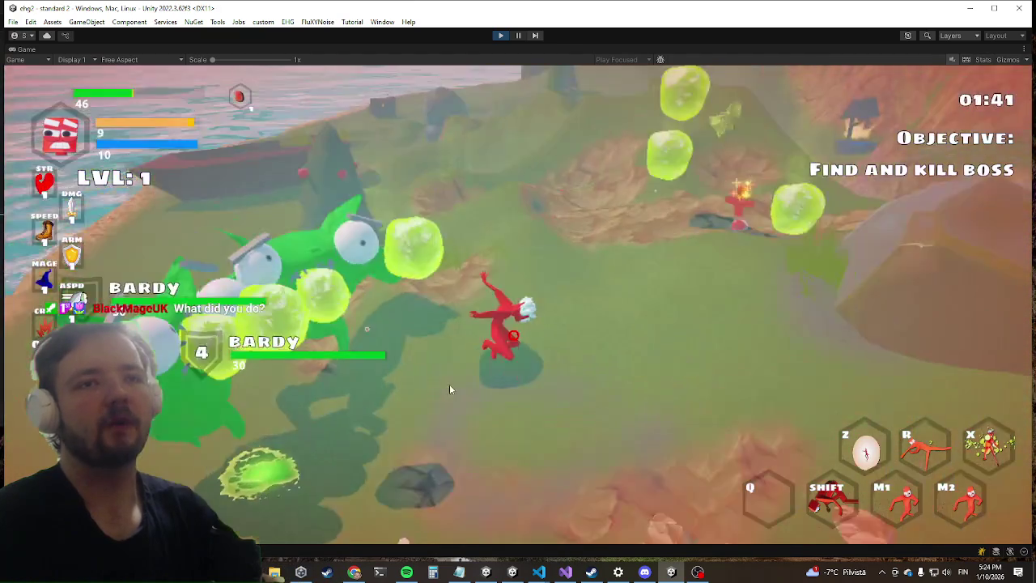
key("shift")
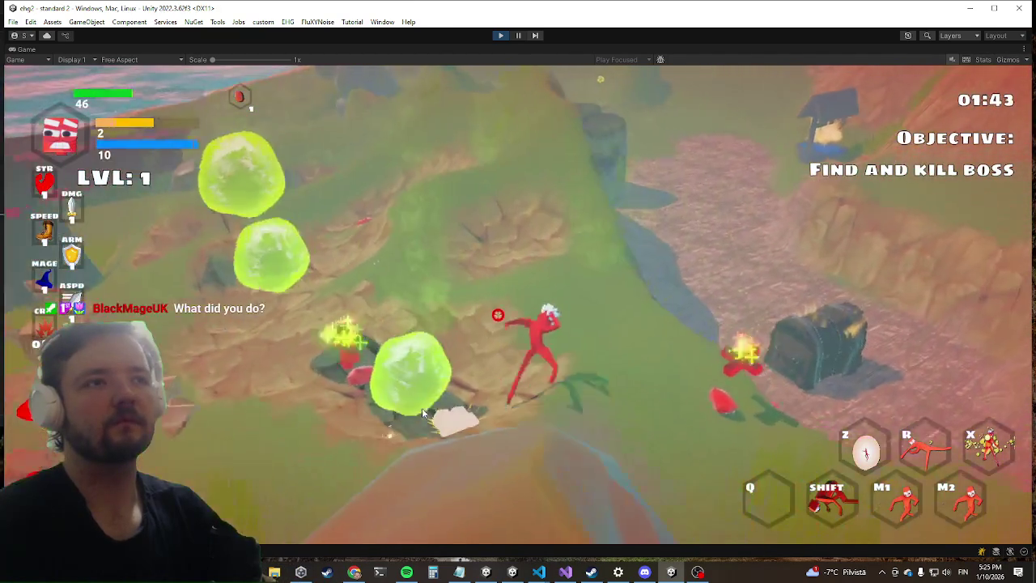
key("shift")
key("w")
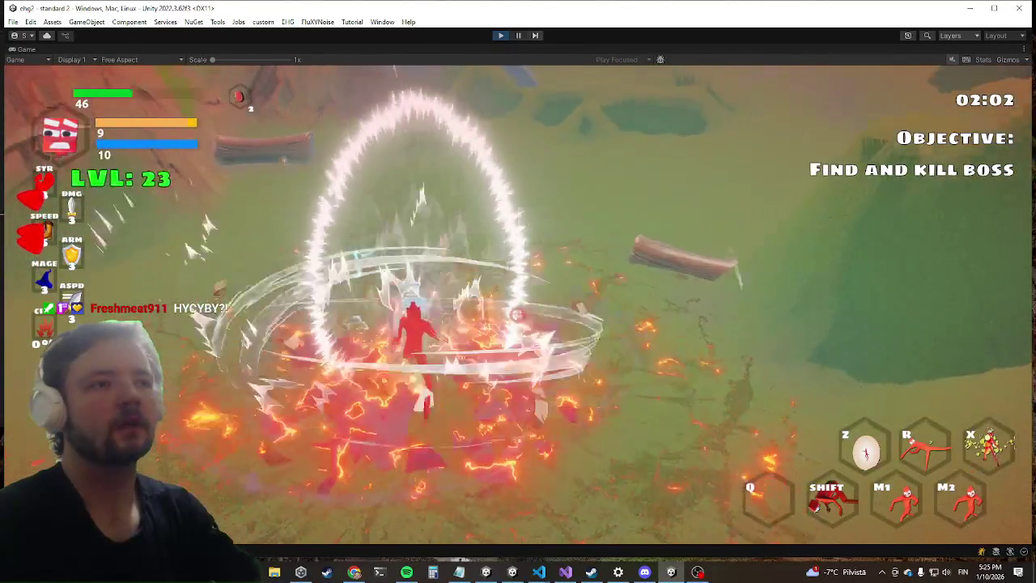
Dash the LVL 23 character toward the shore twice during the Powerup, staying in the game.
key("shift")
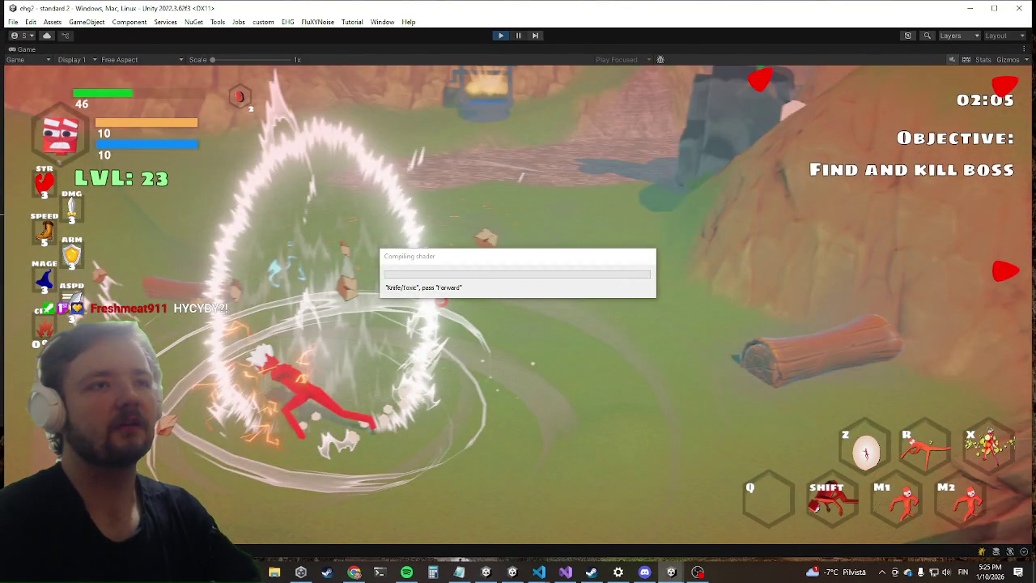
key("shift")
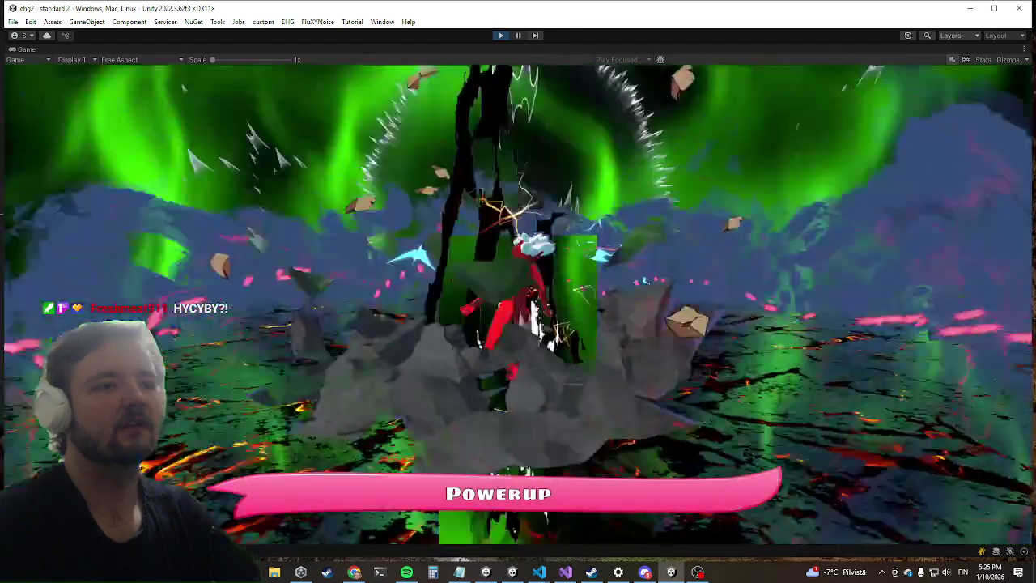
key("alt+Tab")
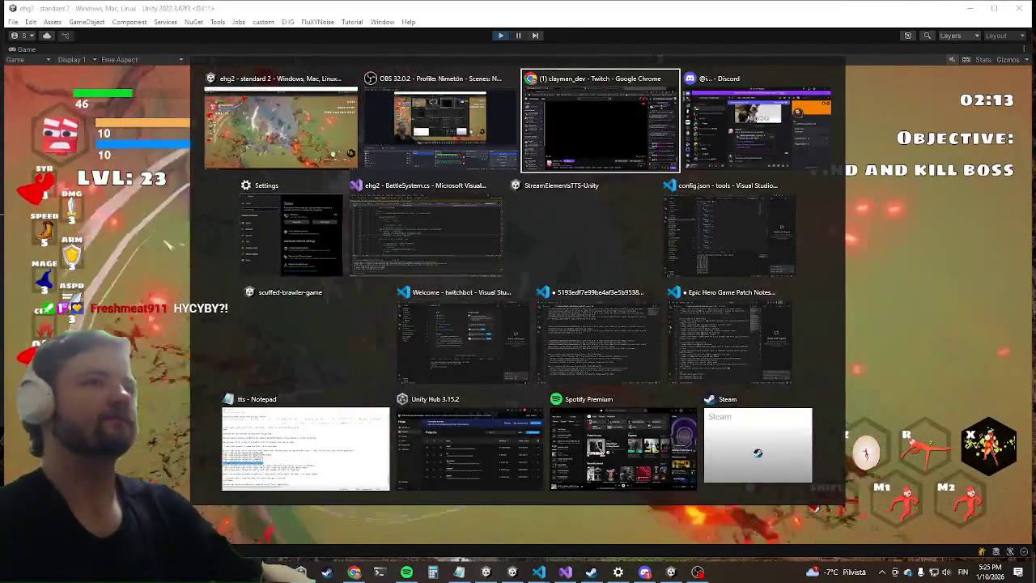
key("Escape")
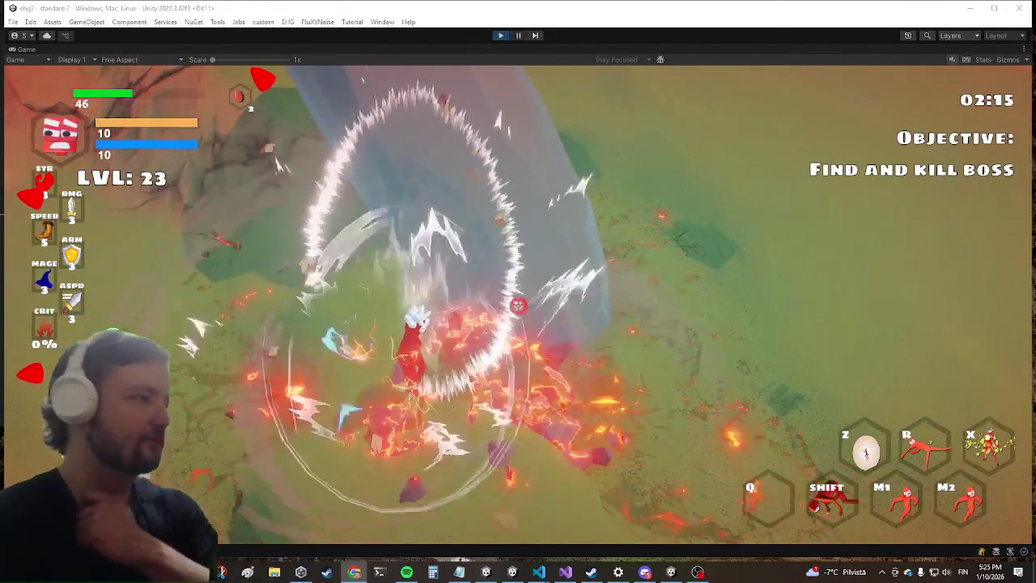
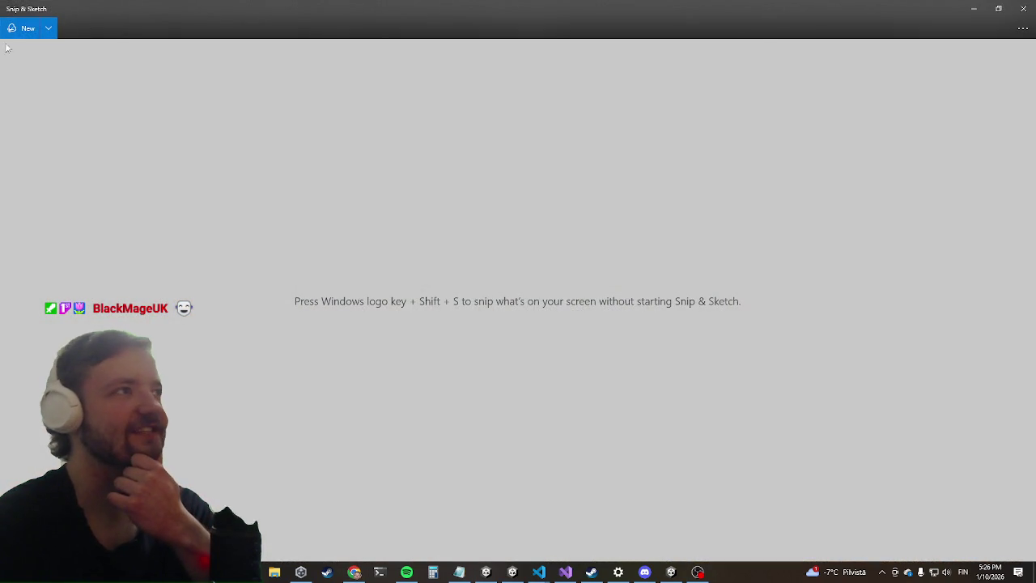
Snip the chat message, copy it to the clipboard, and close Snip & Sketch with Alt+F4.
left_click(27, 33)
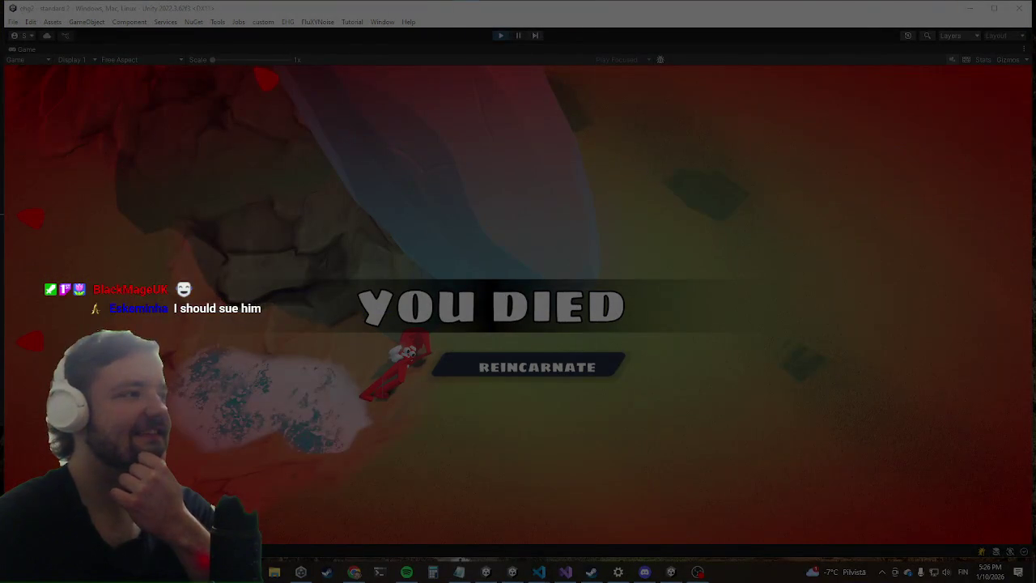
key("Escape")
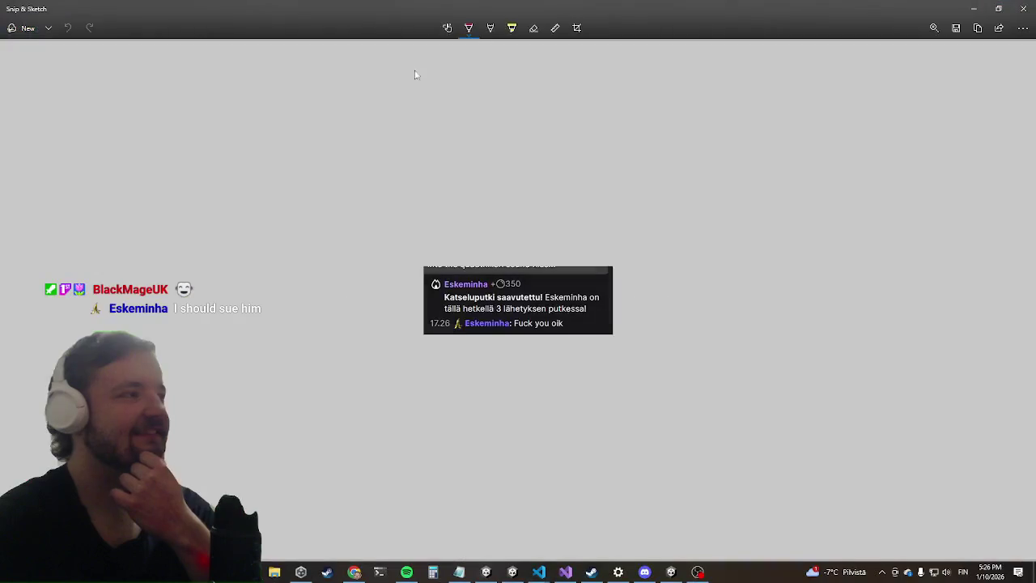
left_click(980, 32)
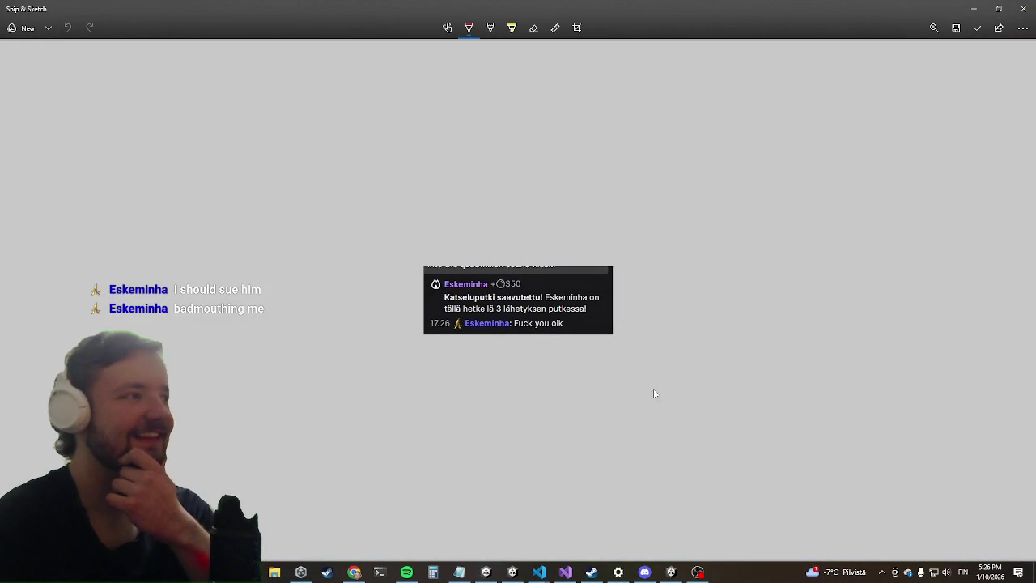
left_click(644, 572)
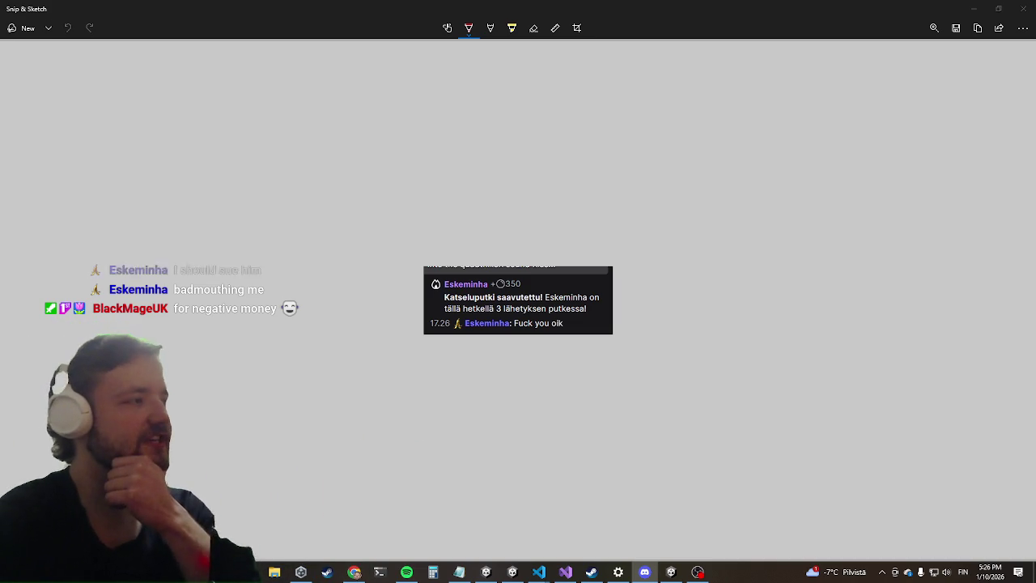
key("alt+Tab")
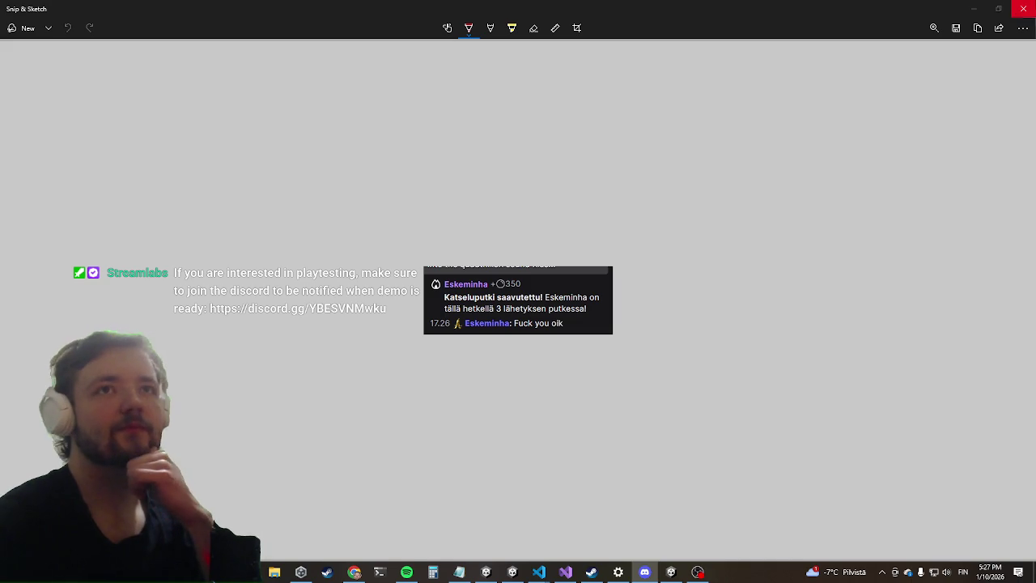
key("alt+F4")
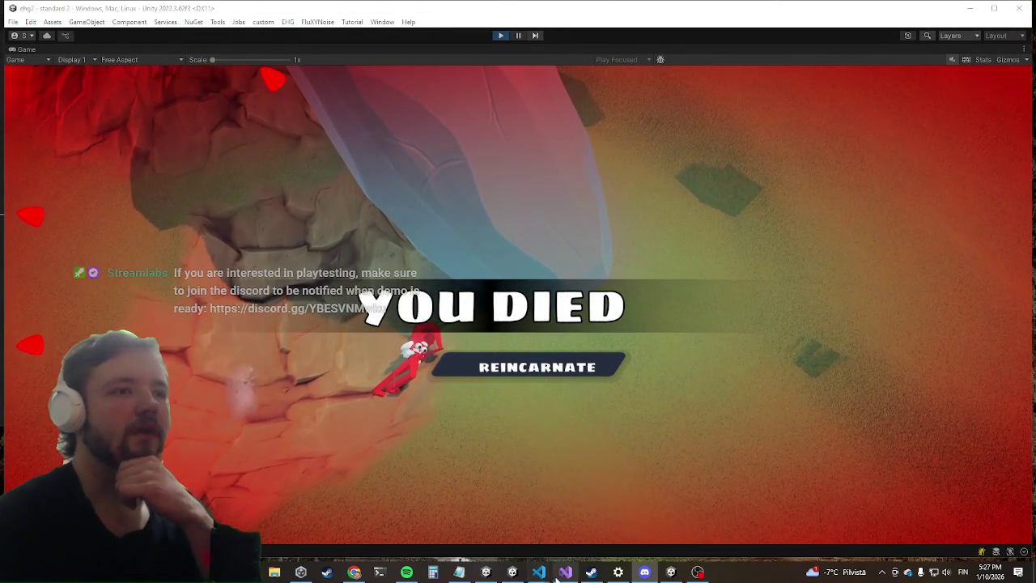
In config.json, change bardy's flag from true to false and bob's from false to true, then minimize VS Code.
mouse_move(538, 574)
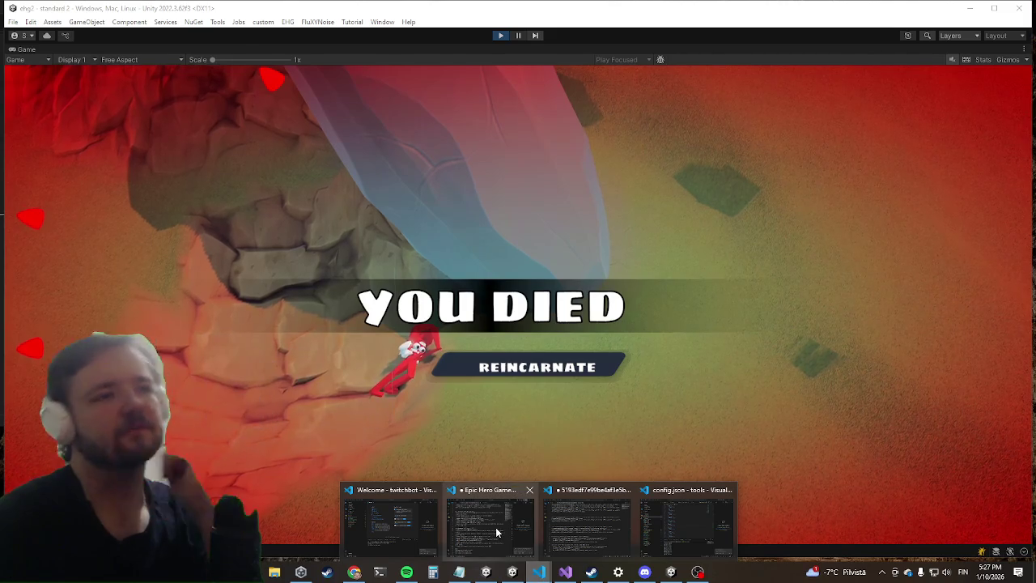
mouse_move(496, 528)
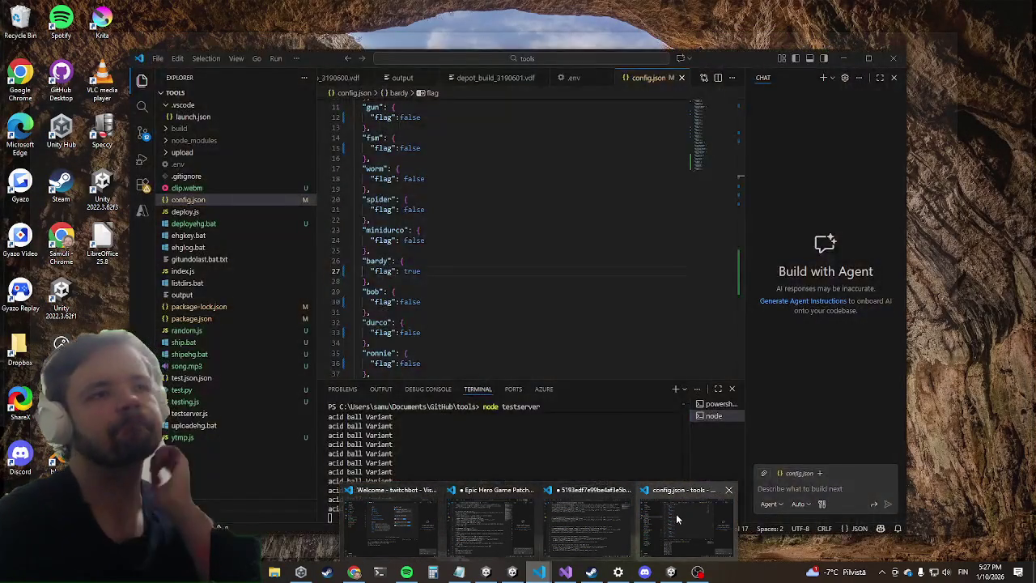
left_click(676, 513)
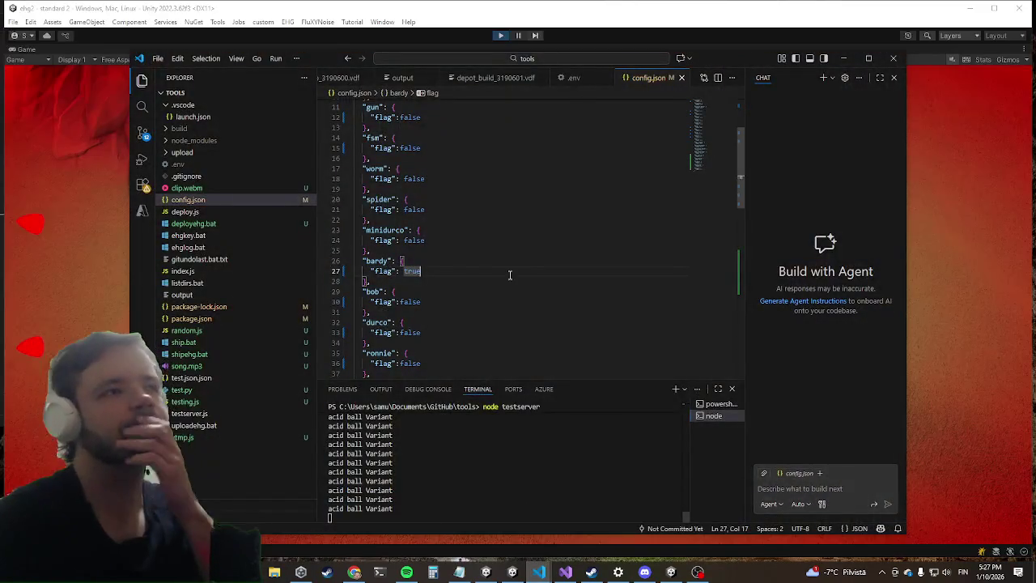
left_click_drag(419, 270, 400, 270)
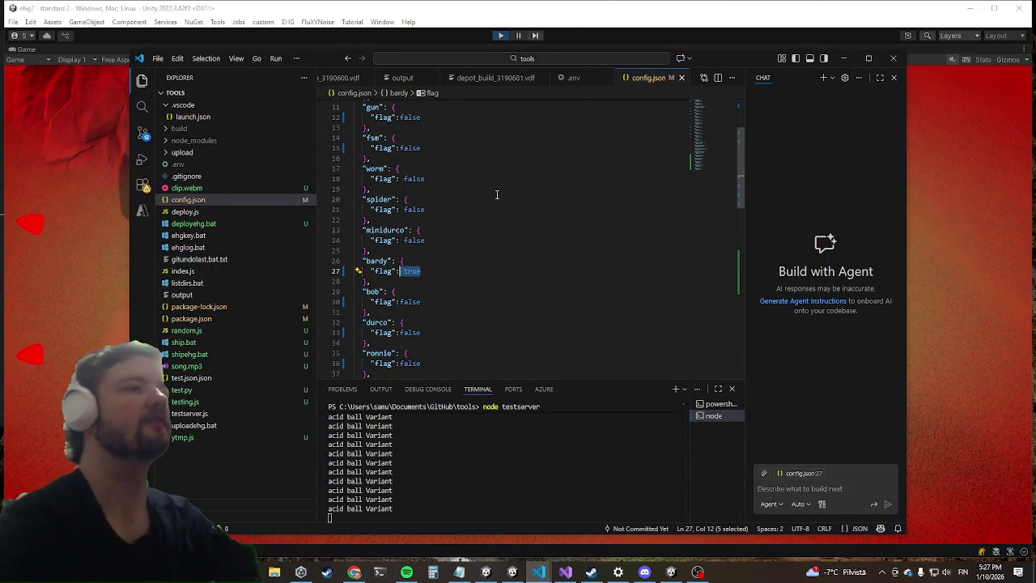
type("fal")
key("Tab")
key("Down")
key("Down")
key("Down")
key("BackSpace")
key("BackSpace")
key("BackSpace")
type("t")
key("Tab")
key("Down")
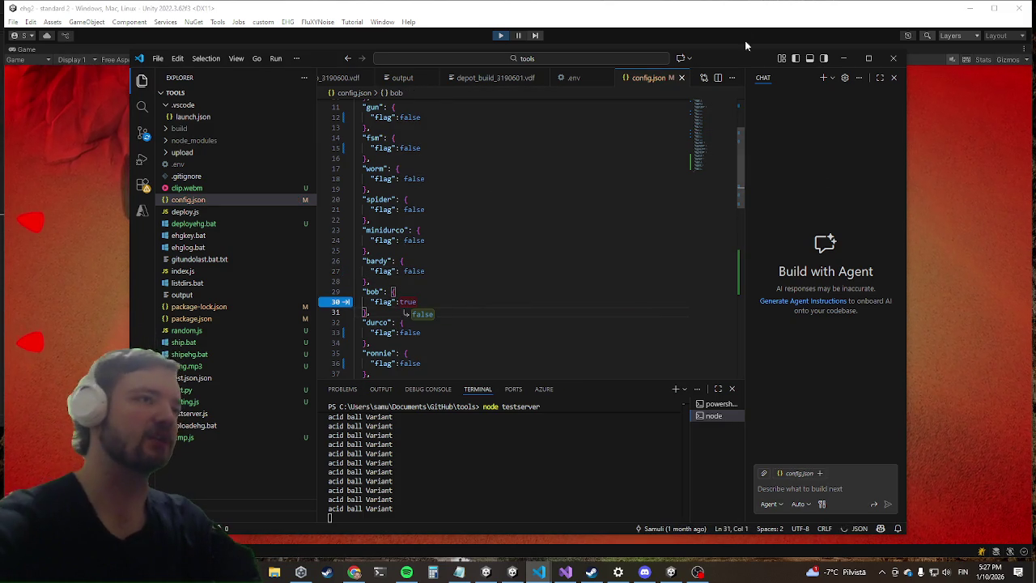
left_click(927, 314)
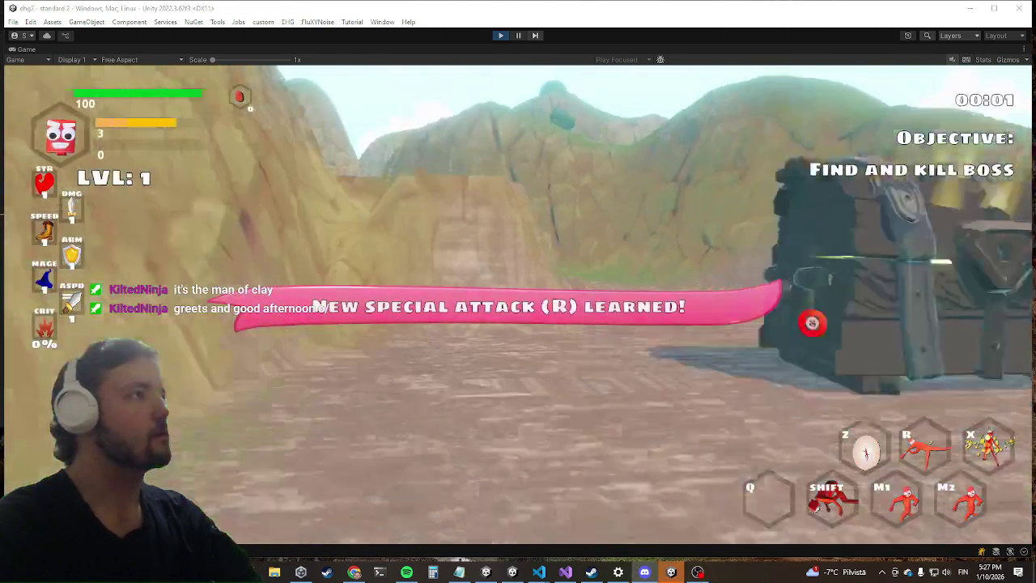
Walk the character to the chest, open it, and pick an item.
key("w")
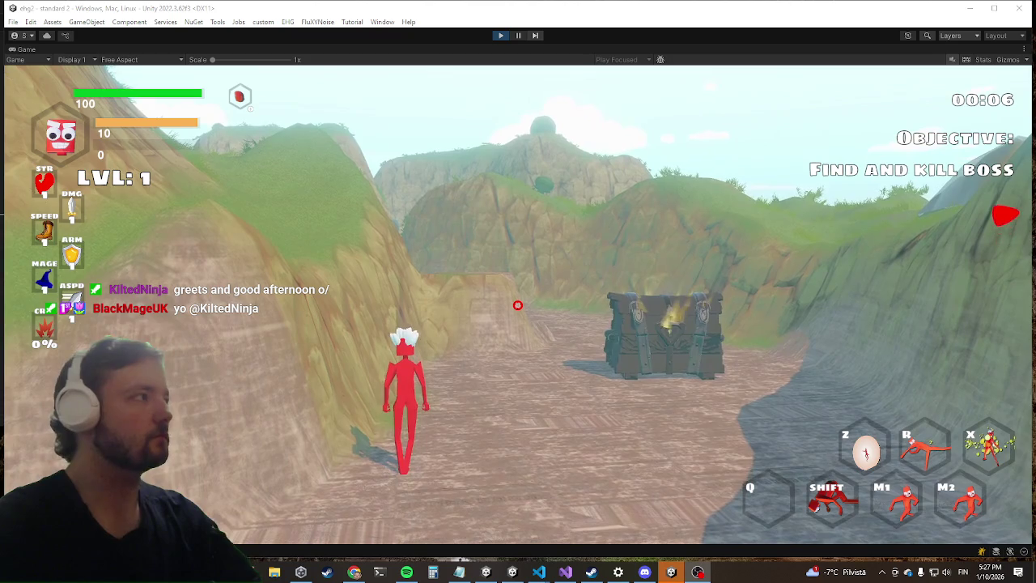
key("w")
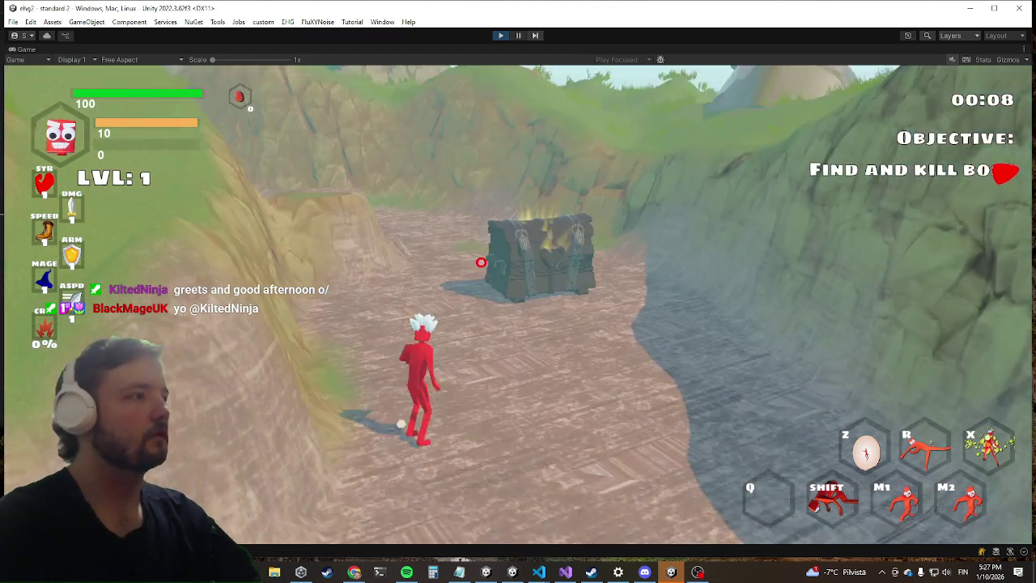
key("e")
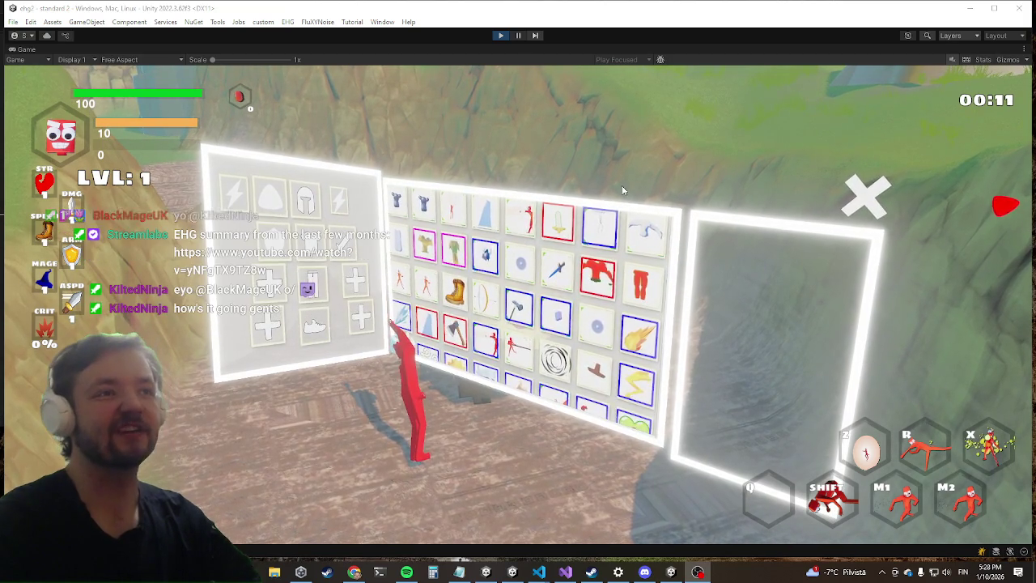
left_click(563, 252)
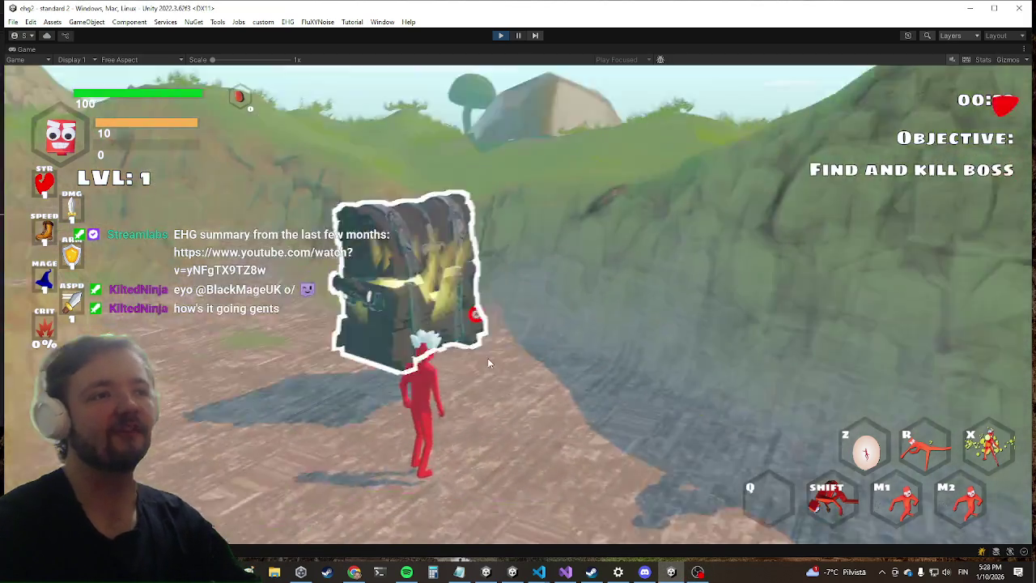
Leap and dash down the hillside and attack the blue Jurdald monster.
key("w")
key("space")
key("shift")
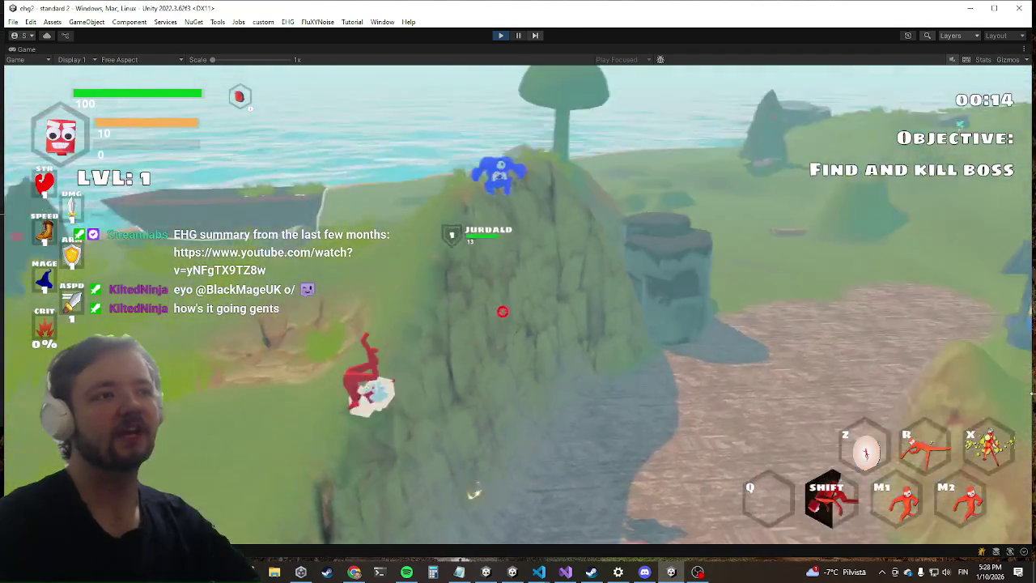
key("w")
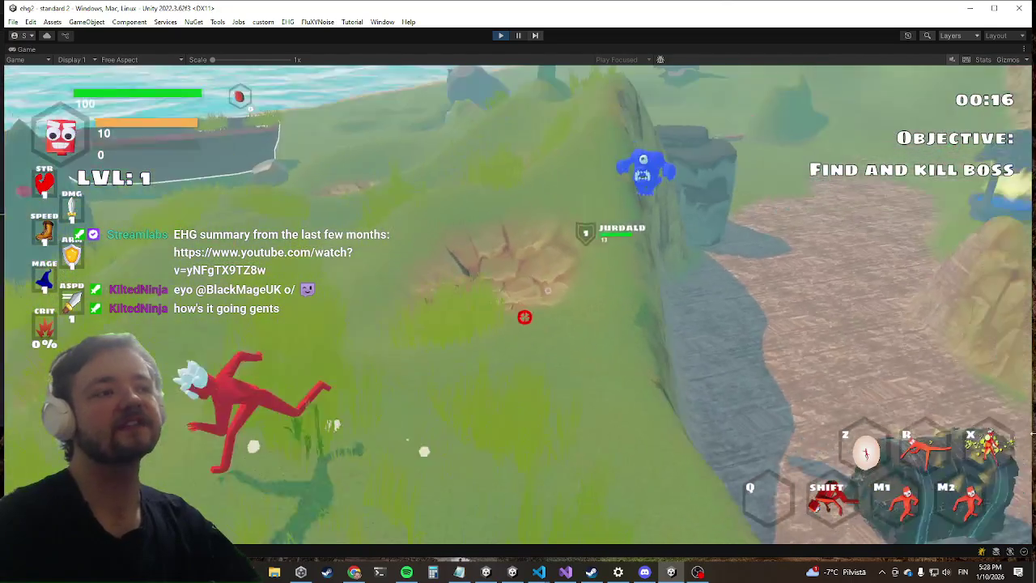
key("w")
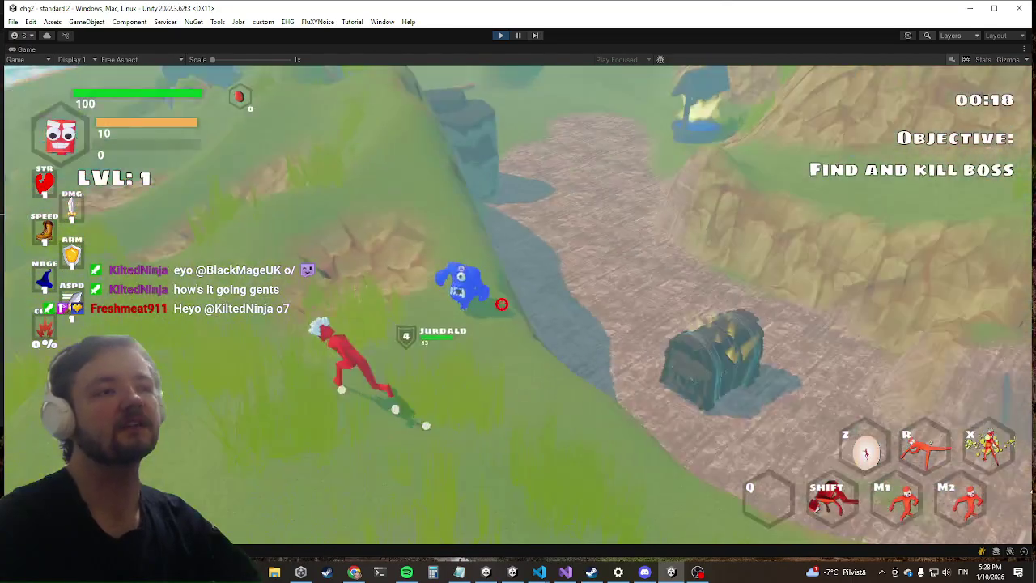
key("w")
left_click(518, 301)
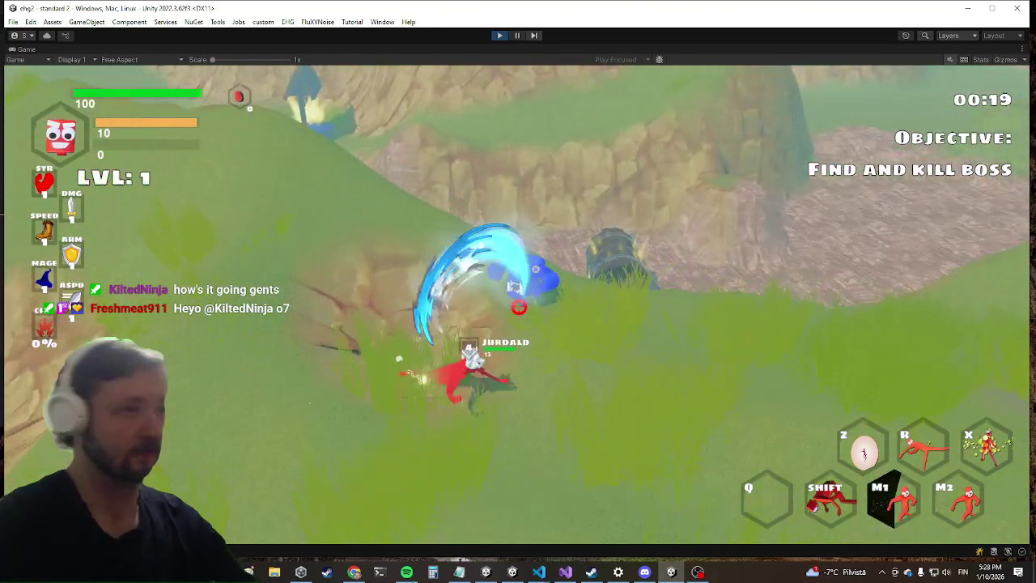
left_click(510, 319)
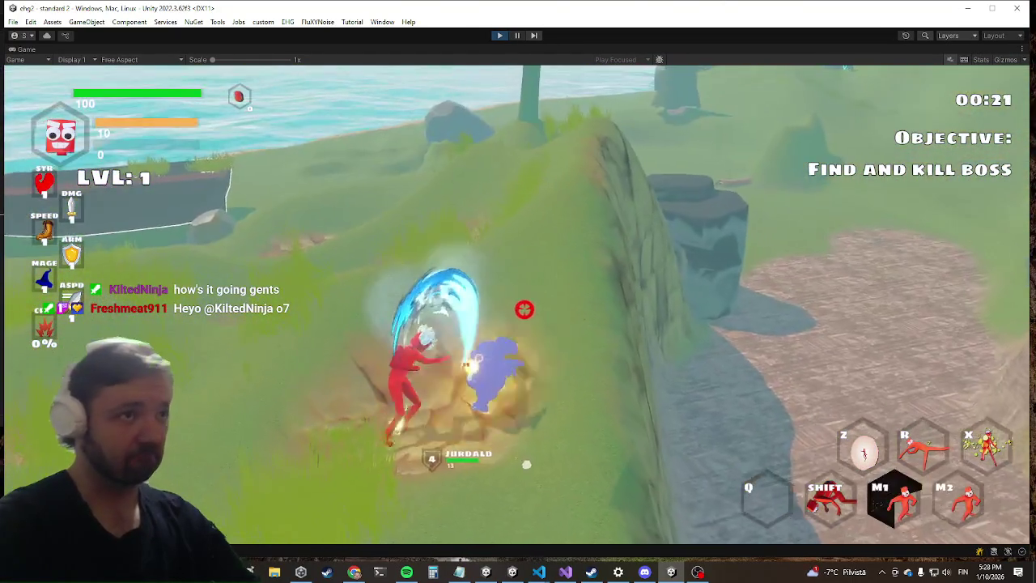
Run the dmg command in the in-game console, slash the monster, and open the settings menu.
key("grave")
type("dmg")
key("Return")
key("grave")
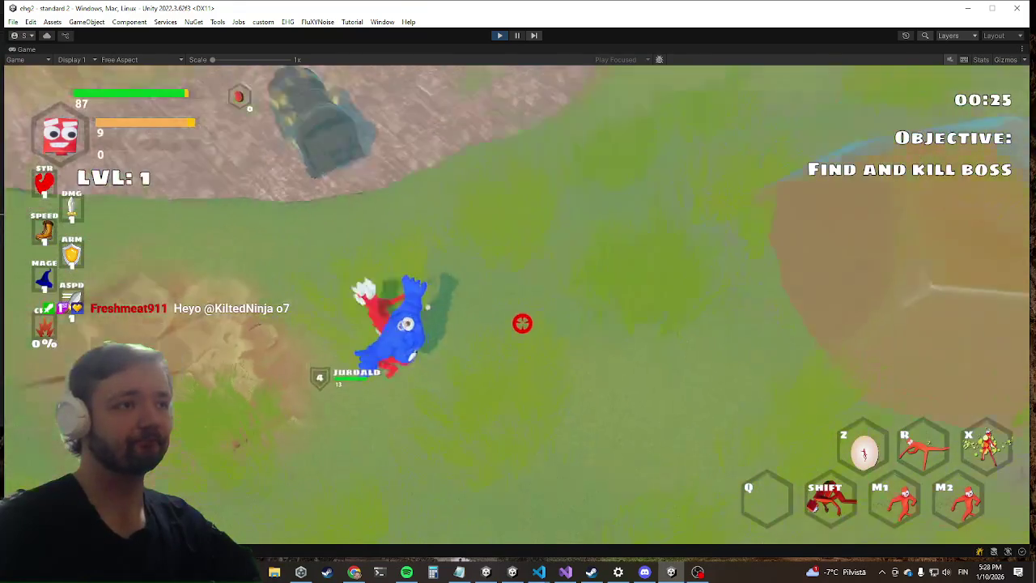
left_click(522, 321)
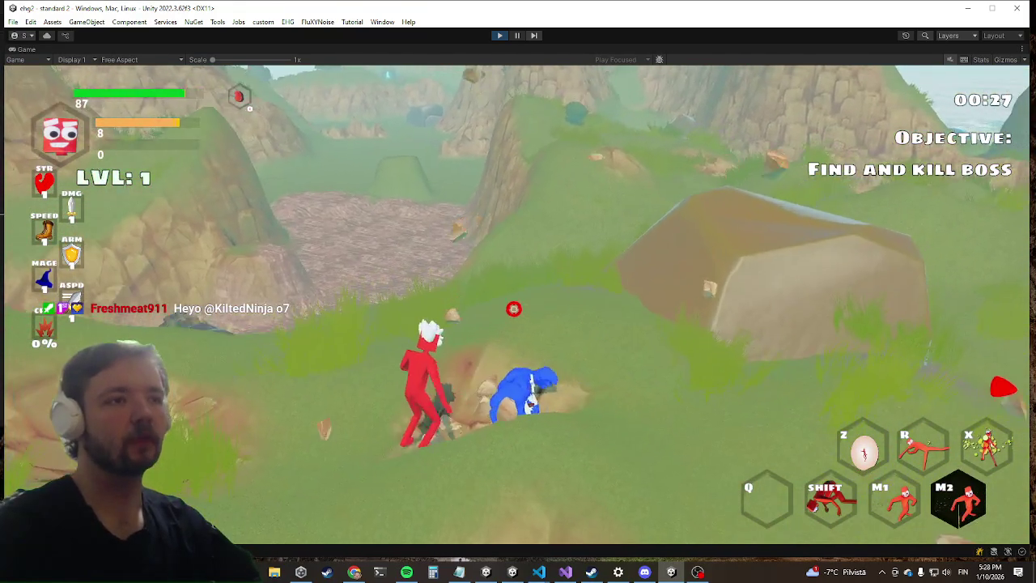
key("Escape")
key("Escape")
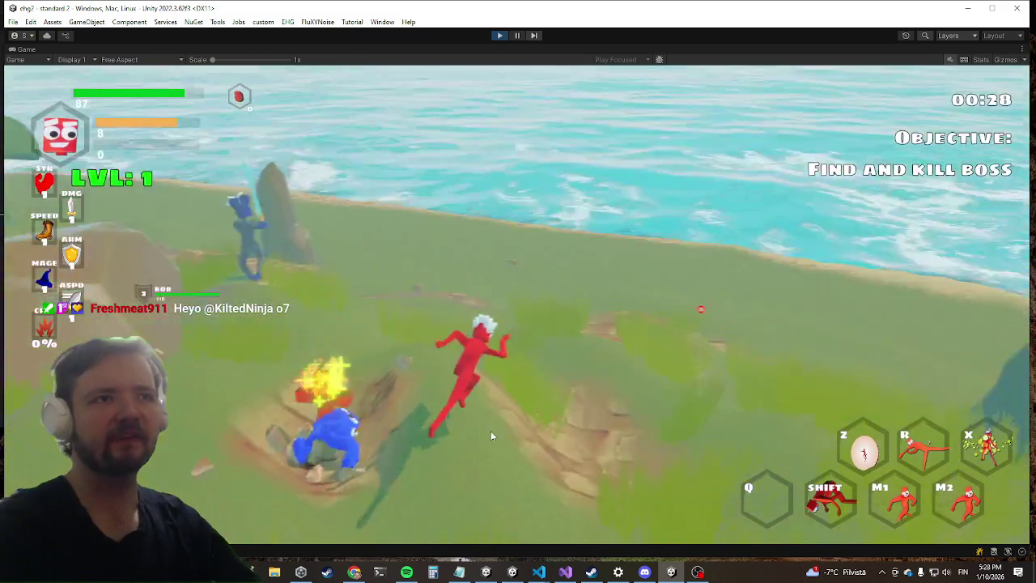
Advance on BOB, retreat, and circle around him.
key("w")
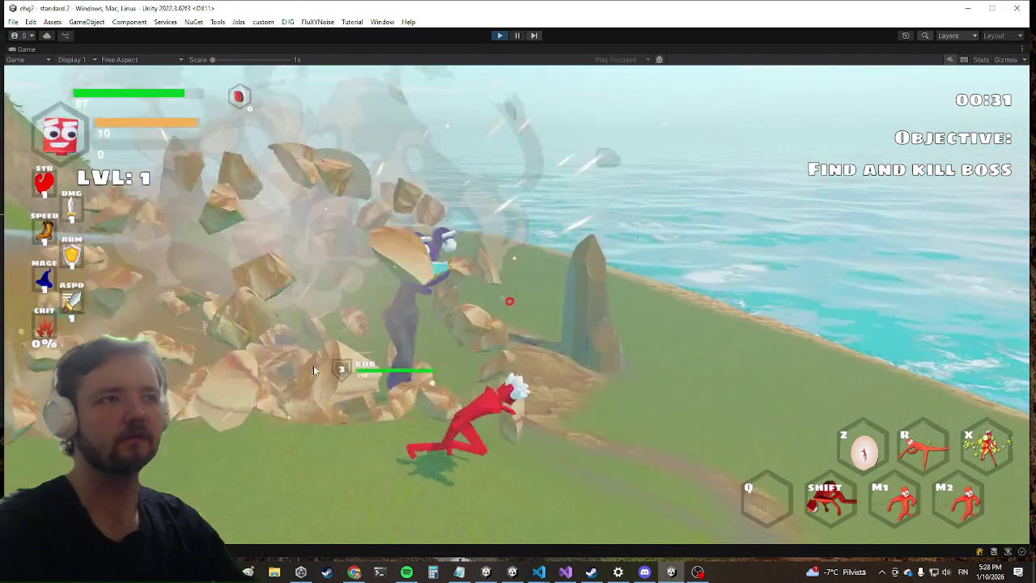
key("a")
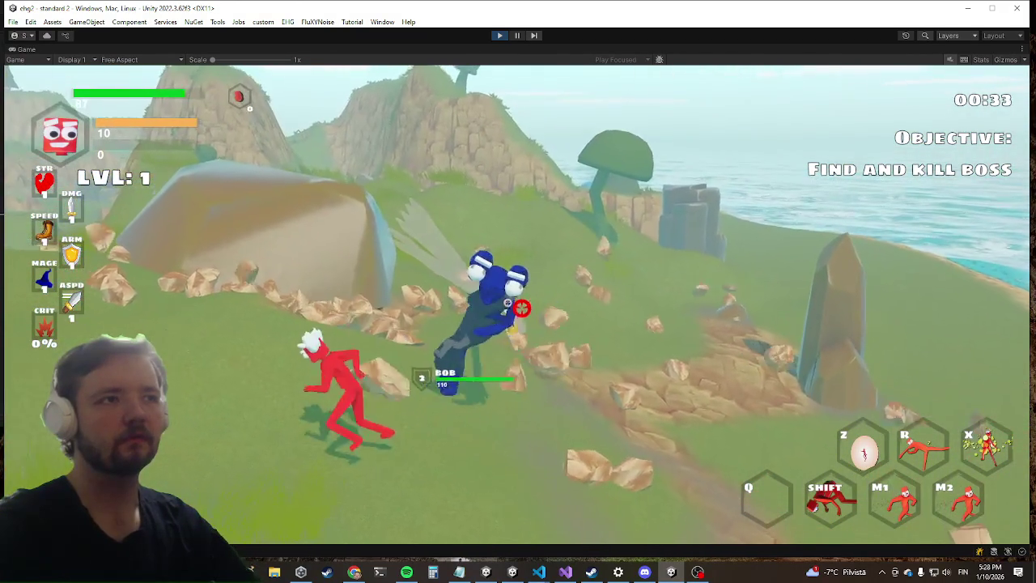
key("s")
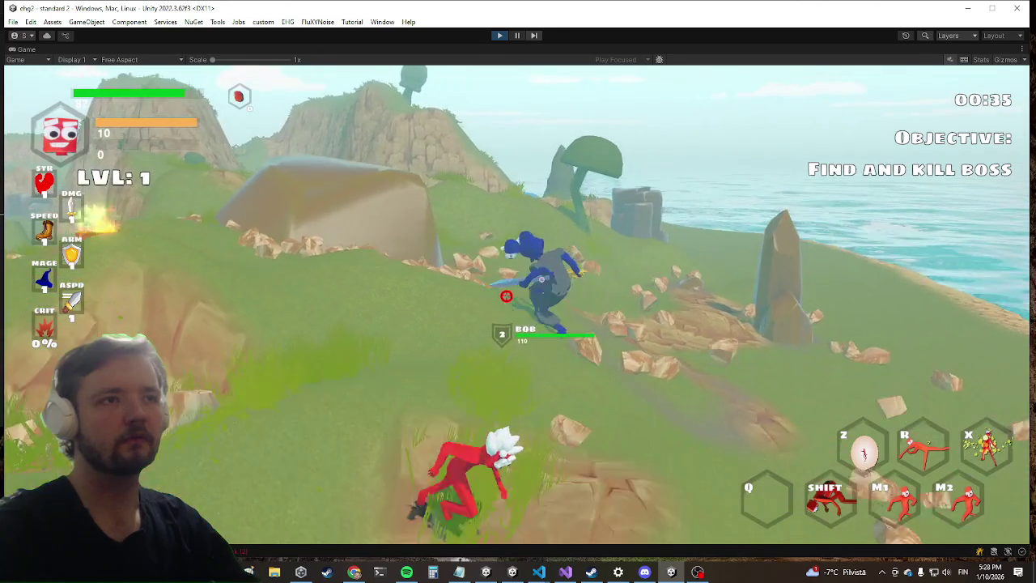
key("w")
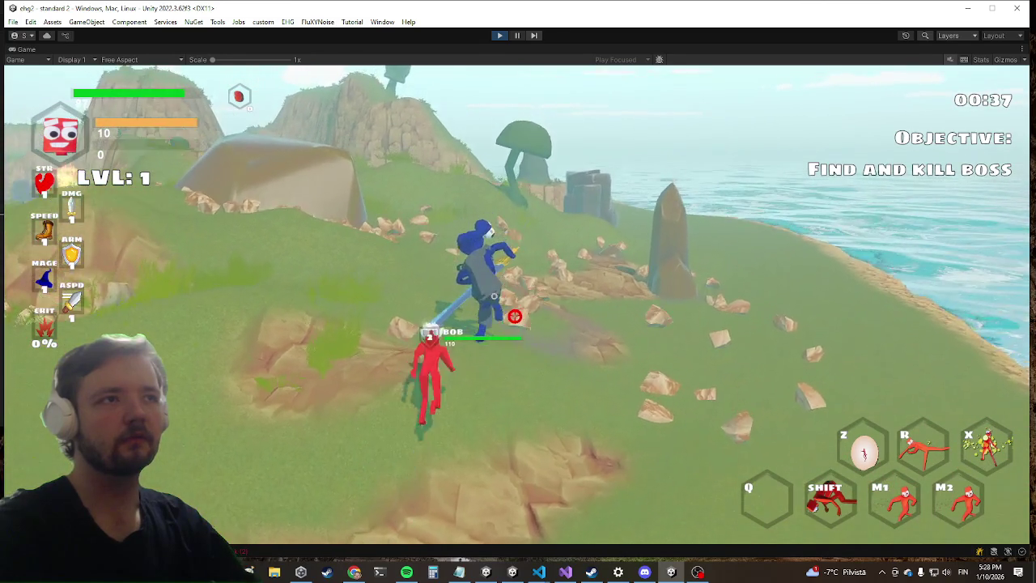
key("w")
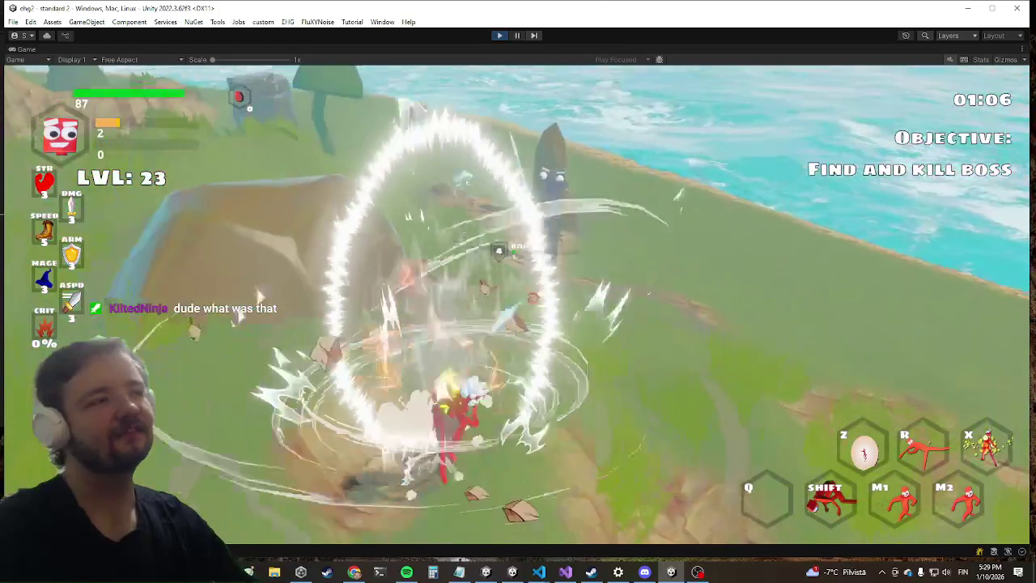
Dash across the hillside, hit the blue enemy with primary and secondary attacks, then exit Play mode with Ctrl+P.
key("shift")
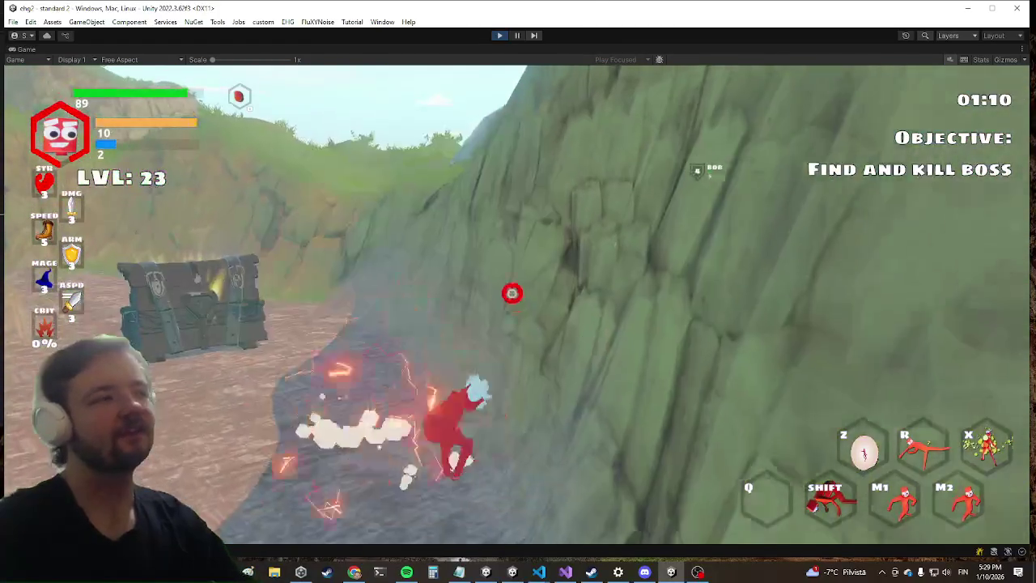
key("shift")
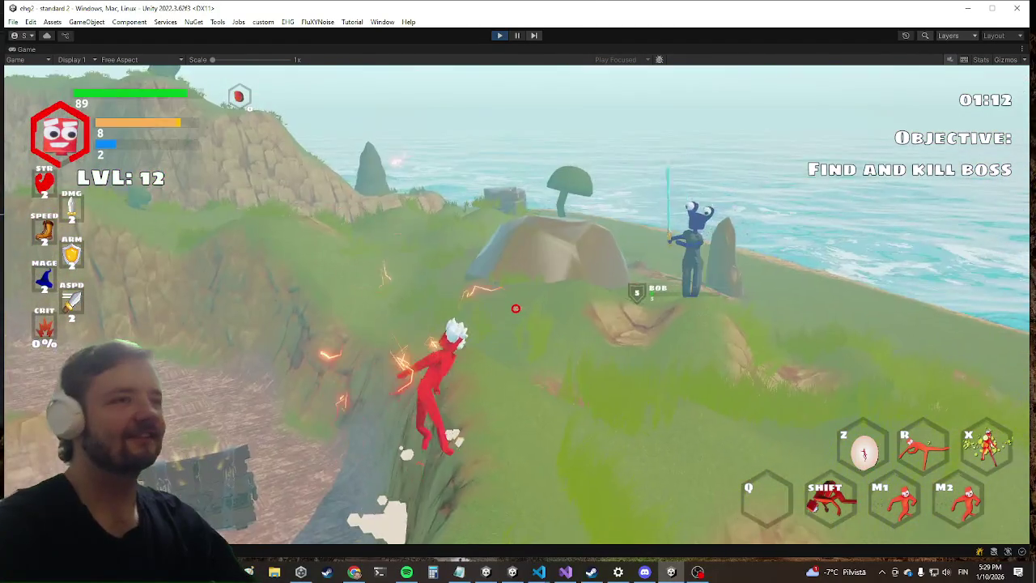
key("shift")
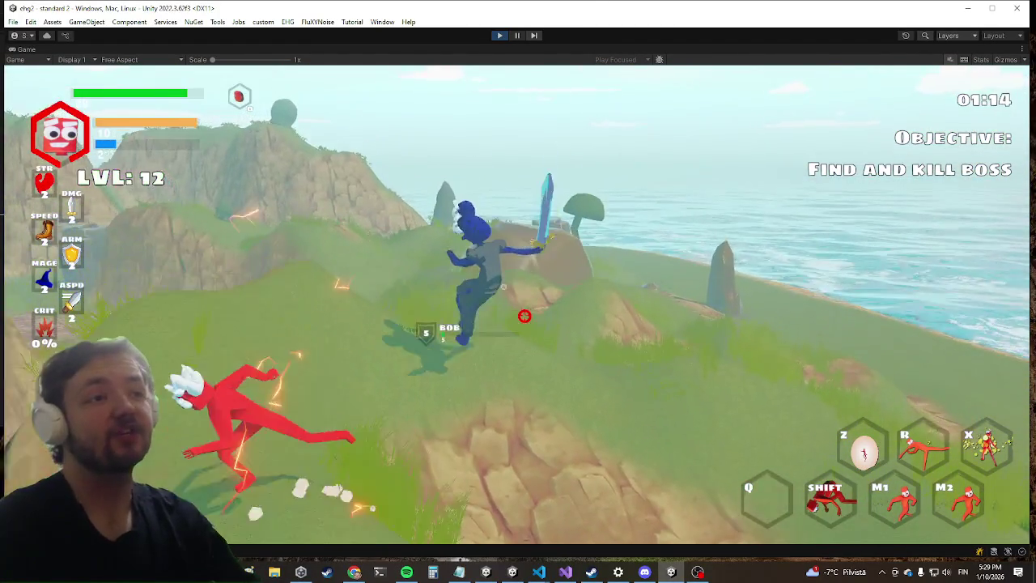
left_click(517, 305)
right_click(517, 304)
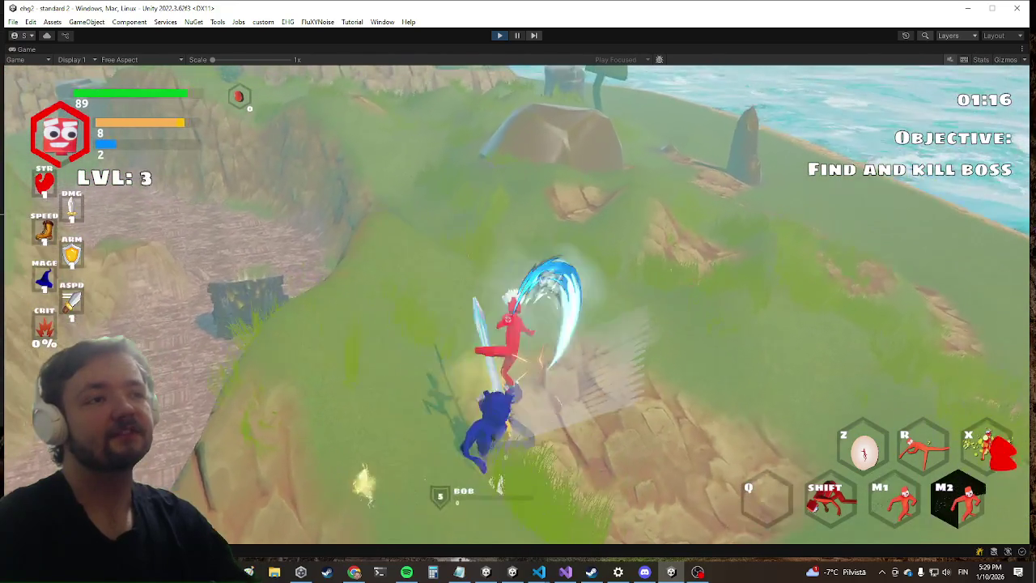
left_click(517, 305)
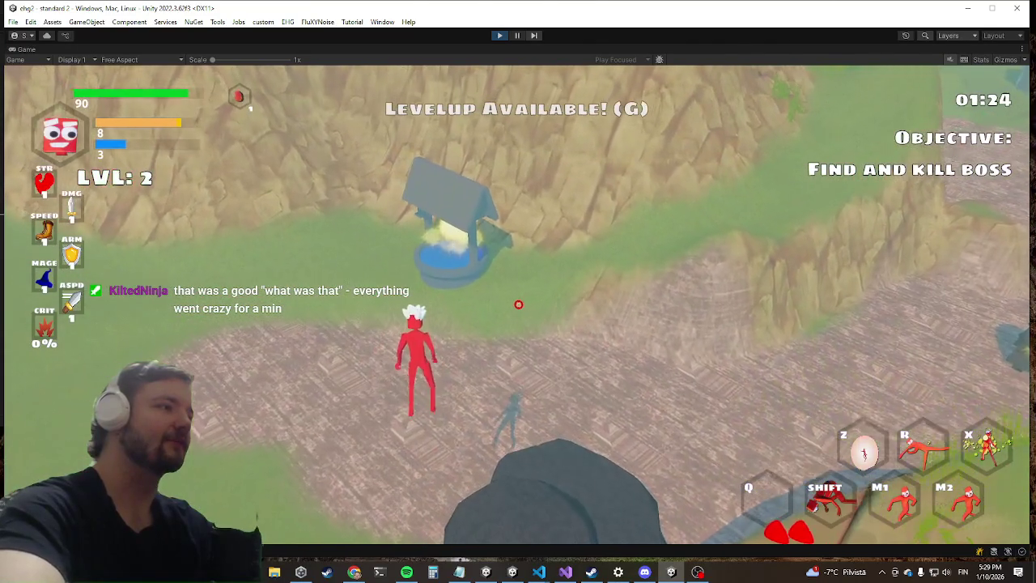
key("ctrl+p")
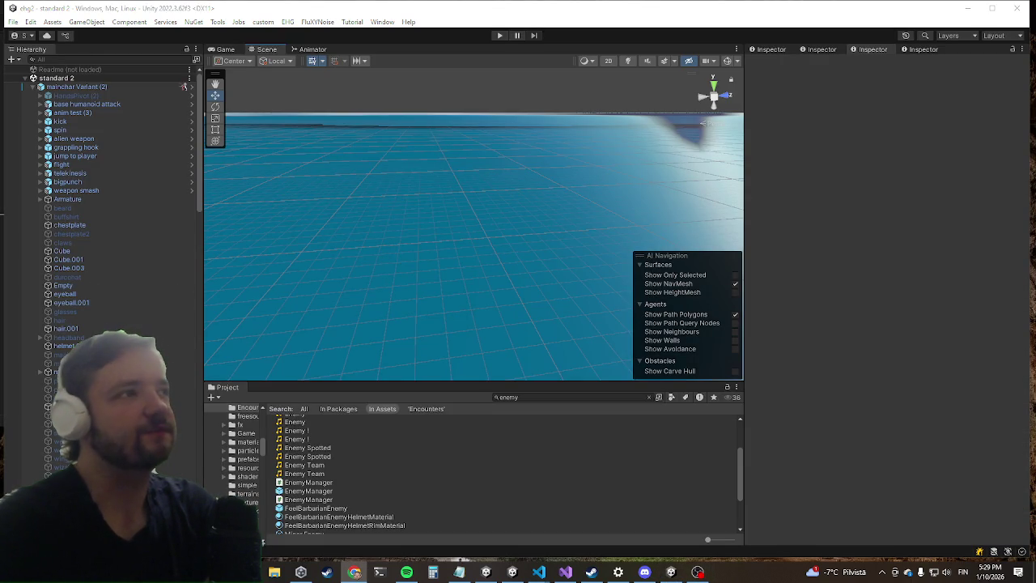
Search the Project for 'bob enc', open the bob encounter prefab, and select bob in the Hierarchy.
left_click(547, 398)
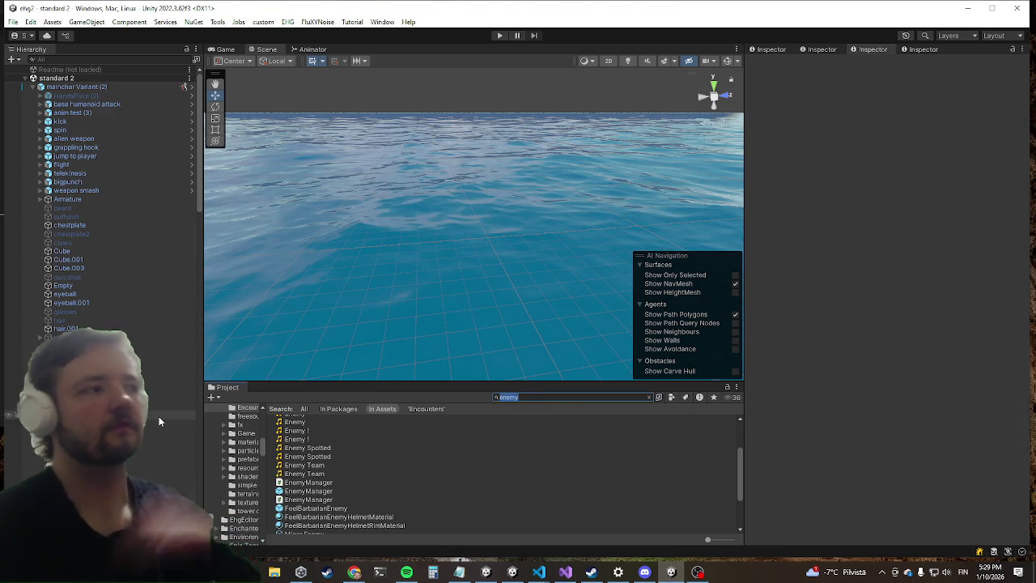
type("bob enc")
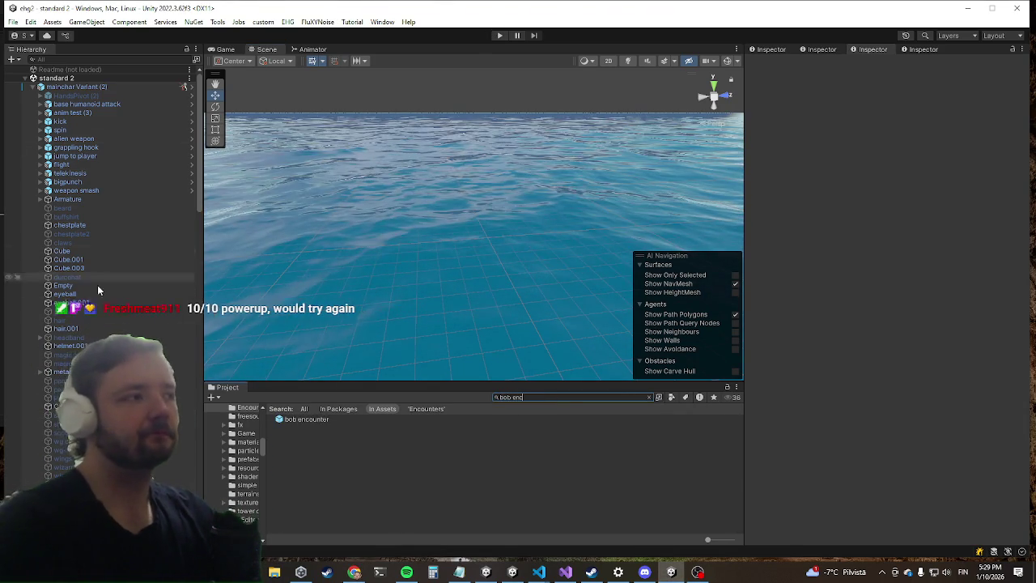
double_click(296, 419)
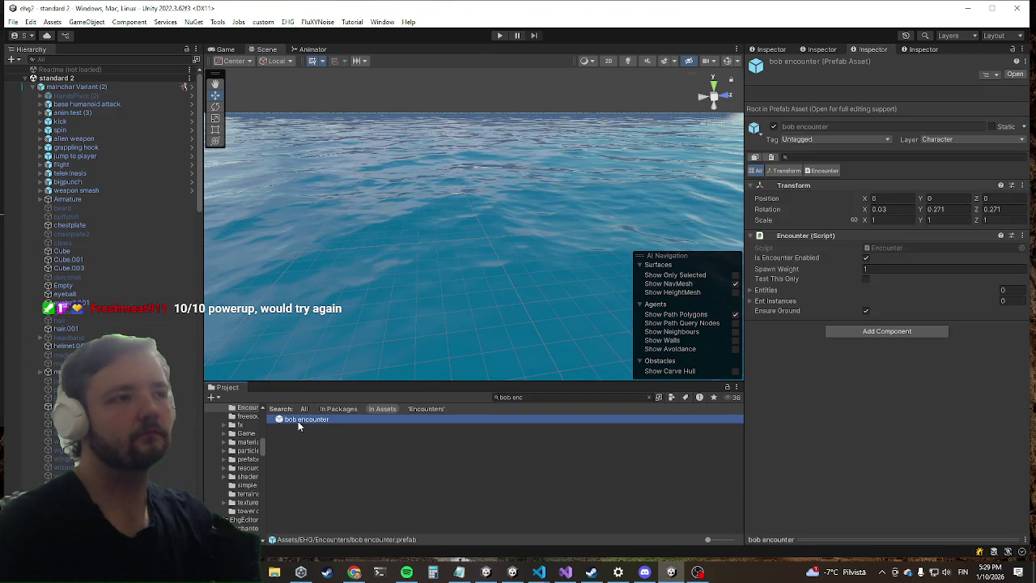
left_click(65, 94)
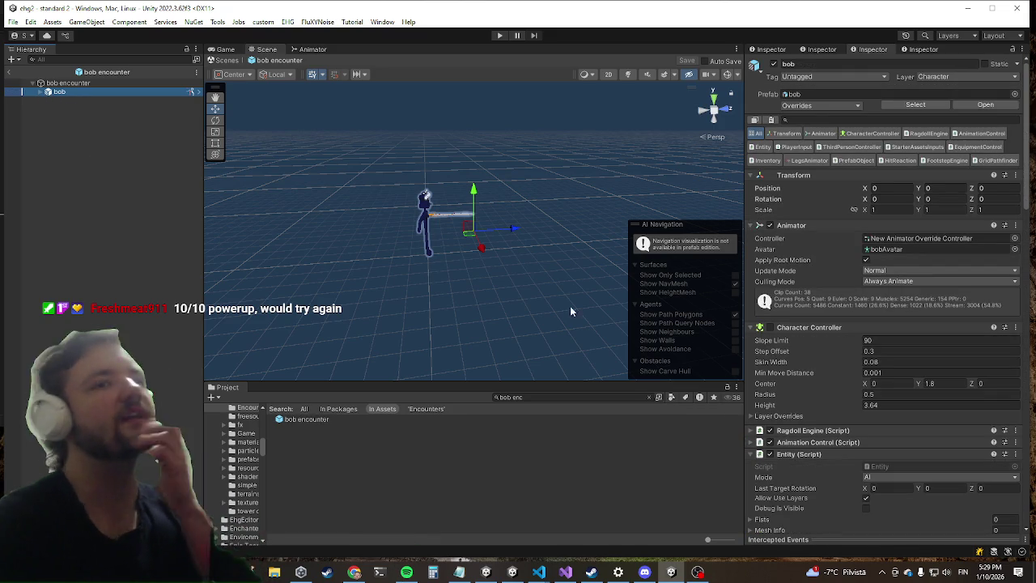
Set bob's Health Max Value and Value to 40, leave the prefab, and press Play.
scroll(889, 311, "down", 5)
scroll(850, 275, "down", 15)
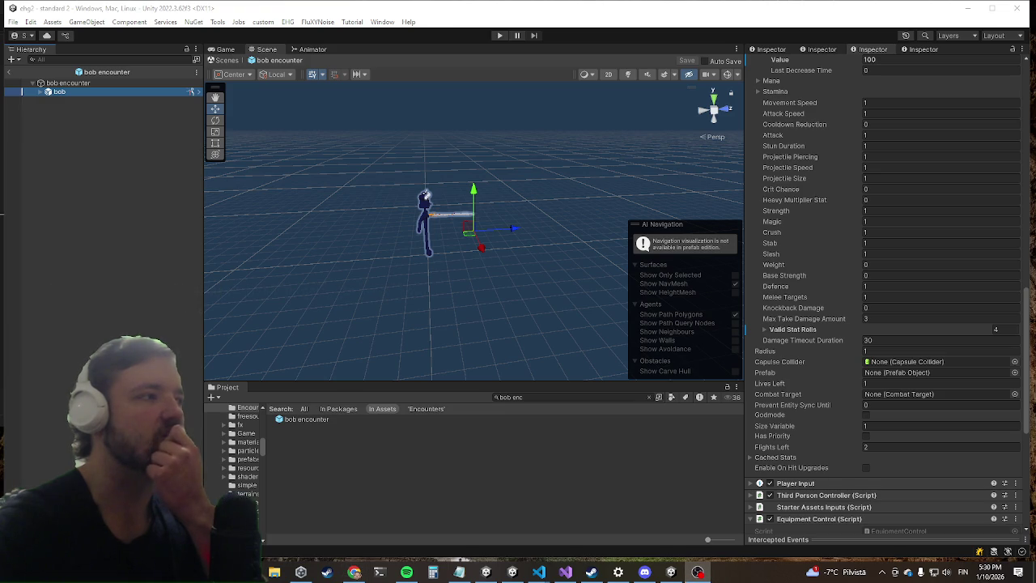
left_click(897, 283)
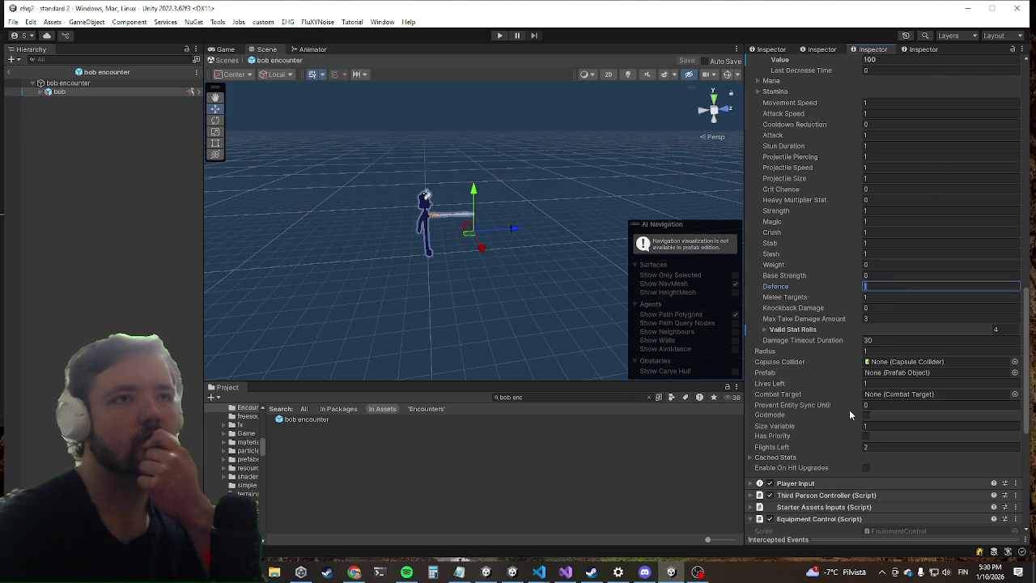
scroll(898, 291, "up", 3)
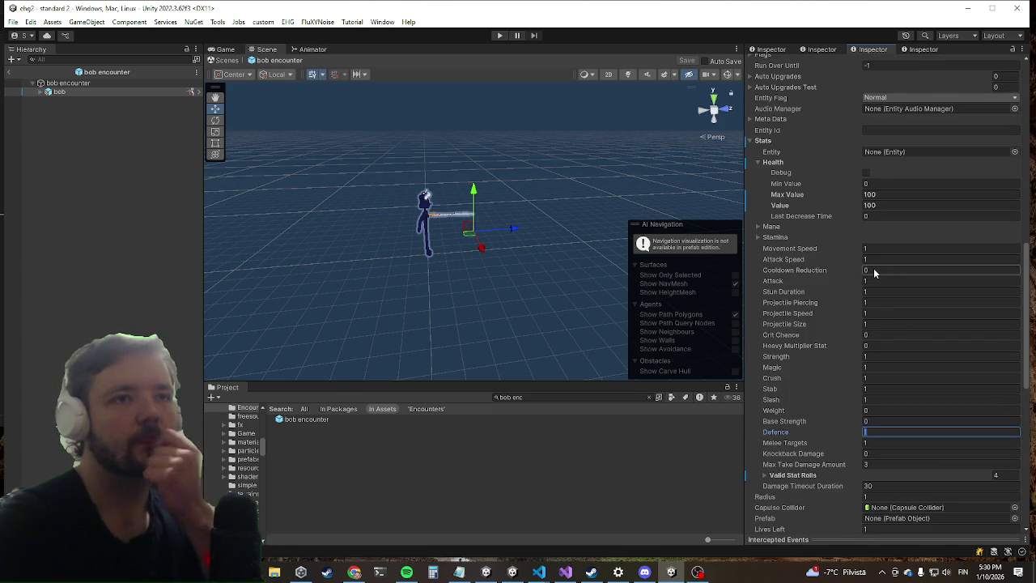
scroll(850, 248, "up", 2)
left_click(890, 282)
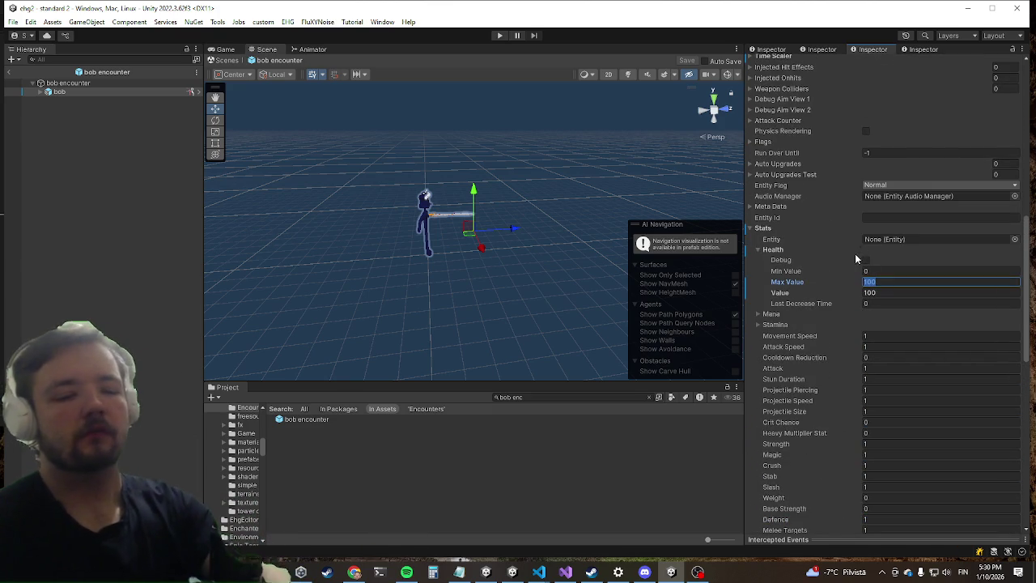
type("40")
left_click(884, 293)
type("40")
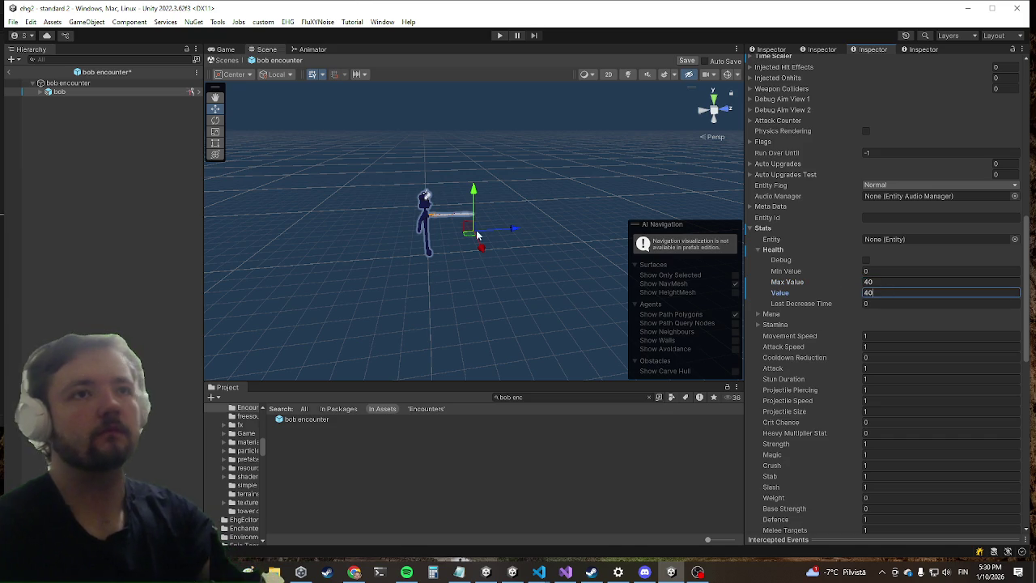
key("Return")
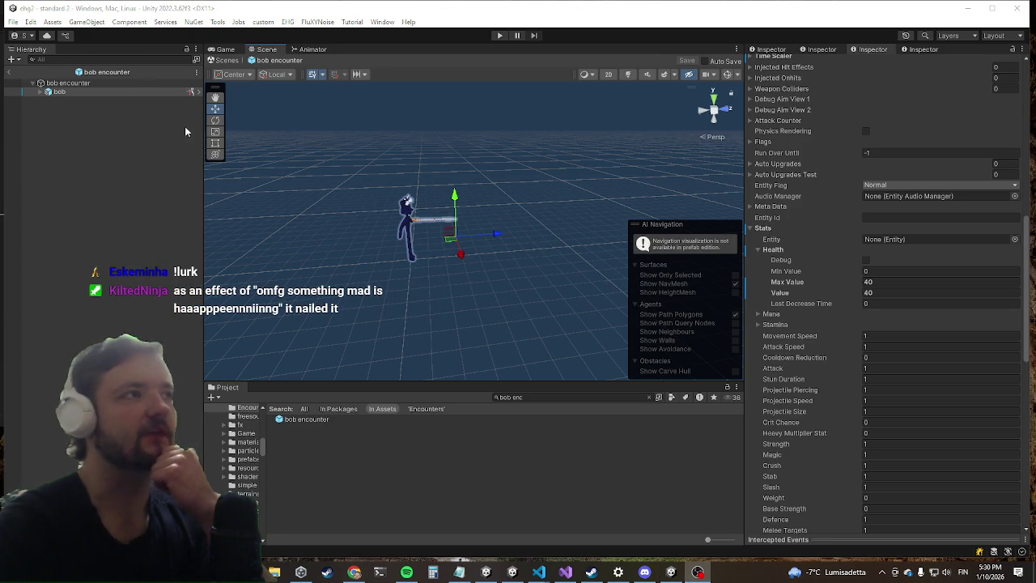
left_click(8, 73)
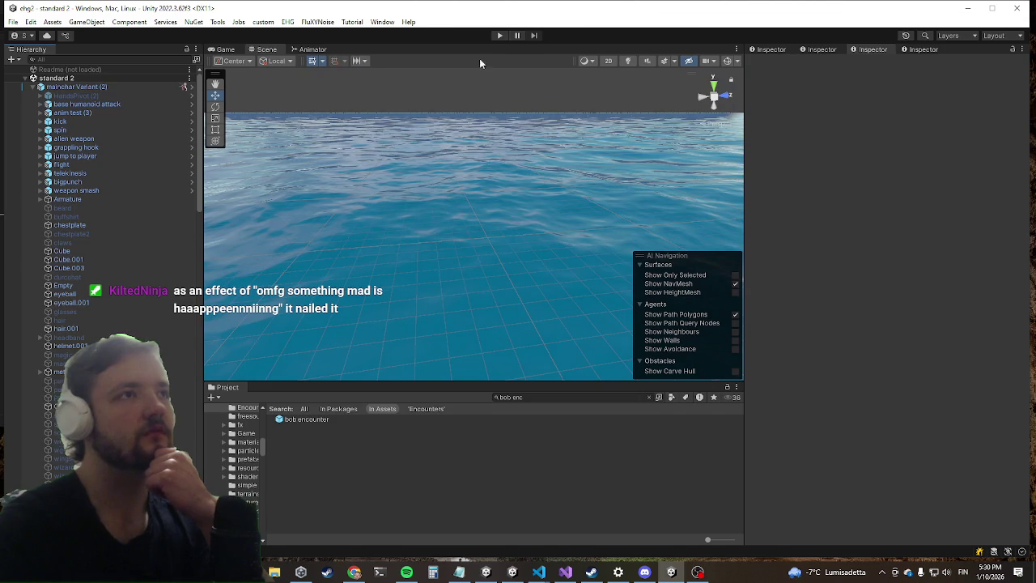
left_click(499, 36)
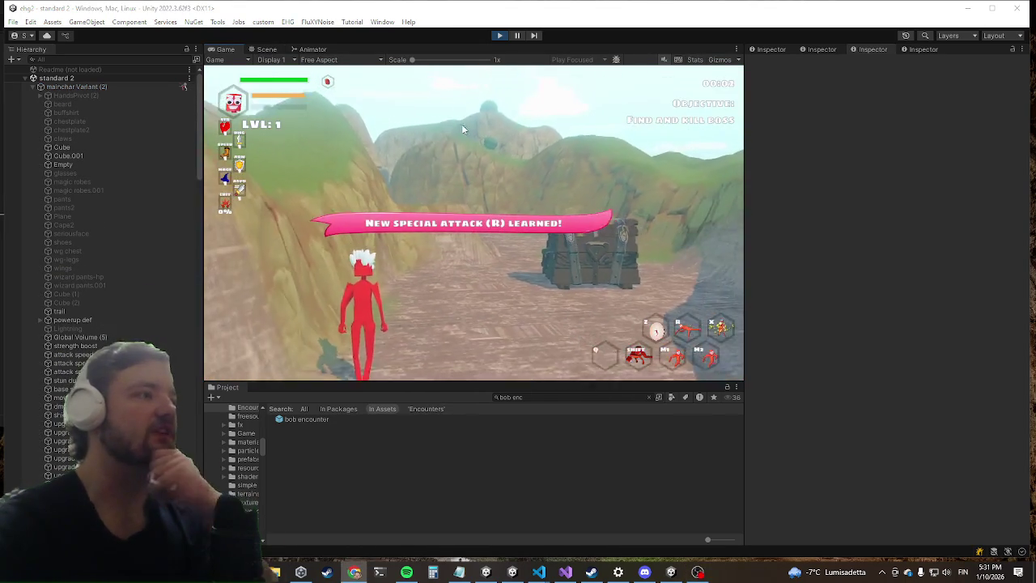
Maximize the Game view with Shift+Space and fight Jurdald using dashes and primary and secondary attacks.
key("shift+space")
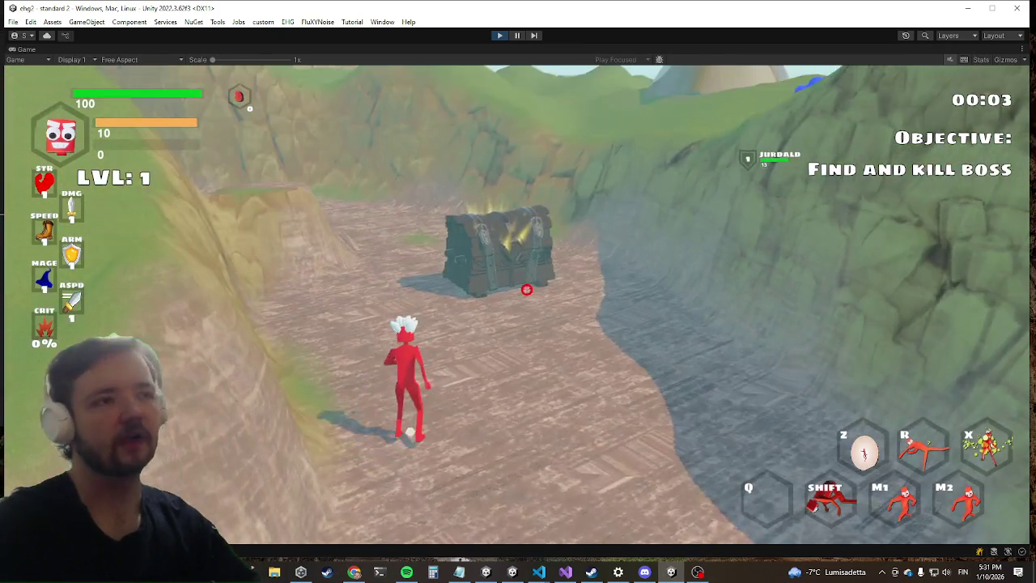
key("shift")
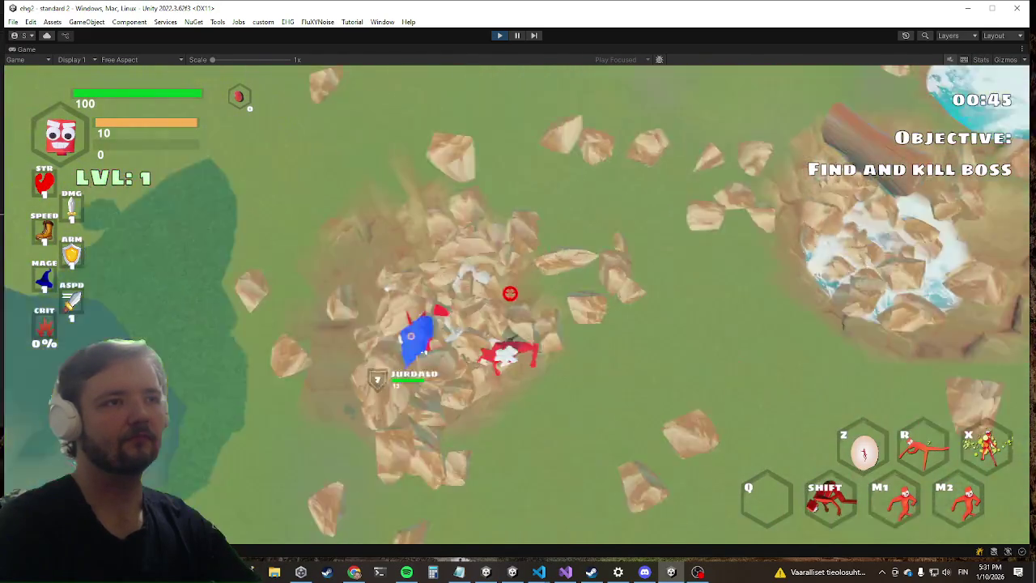
left_click(525, 316)
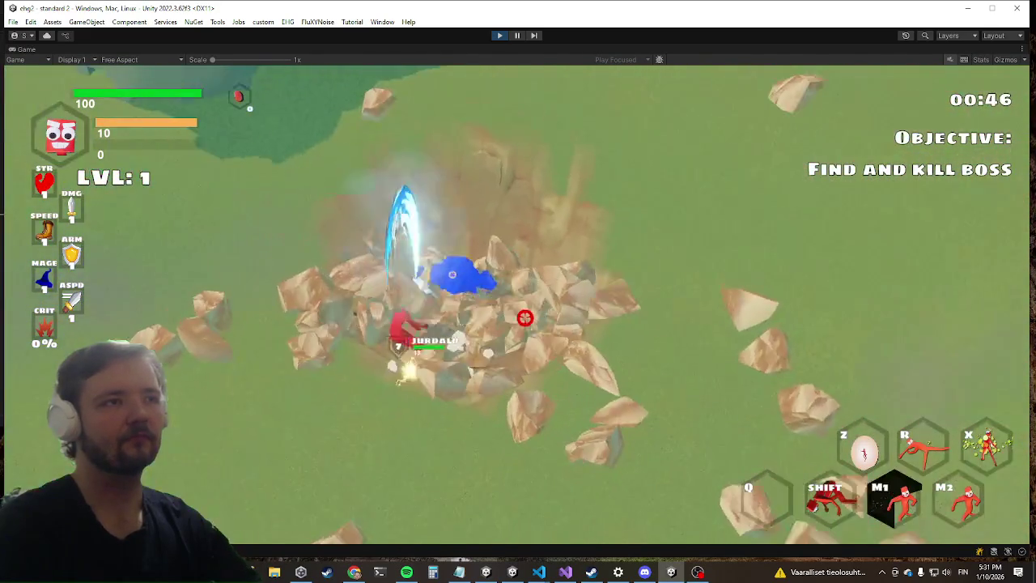
right_click(522, 300)
key("shift")
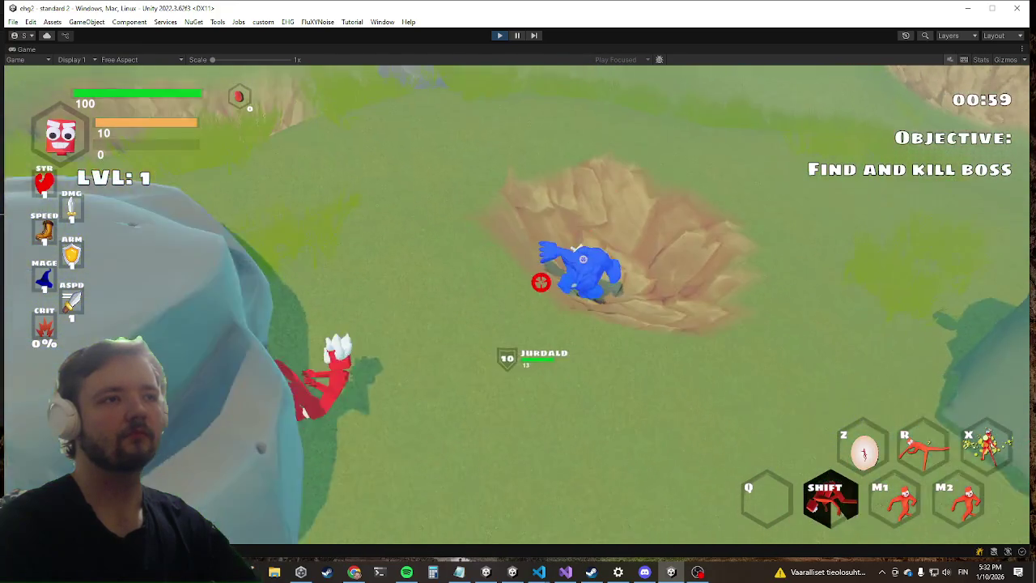
key("grave")
Run the dmg debug command in the in-game console and close it.
type("dmg")
key("Return")
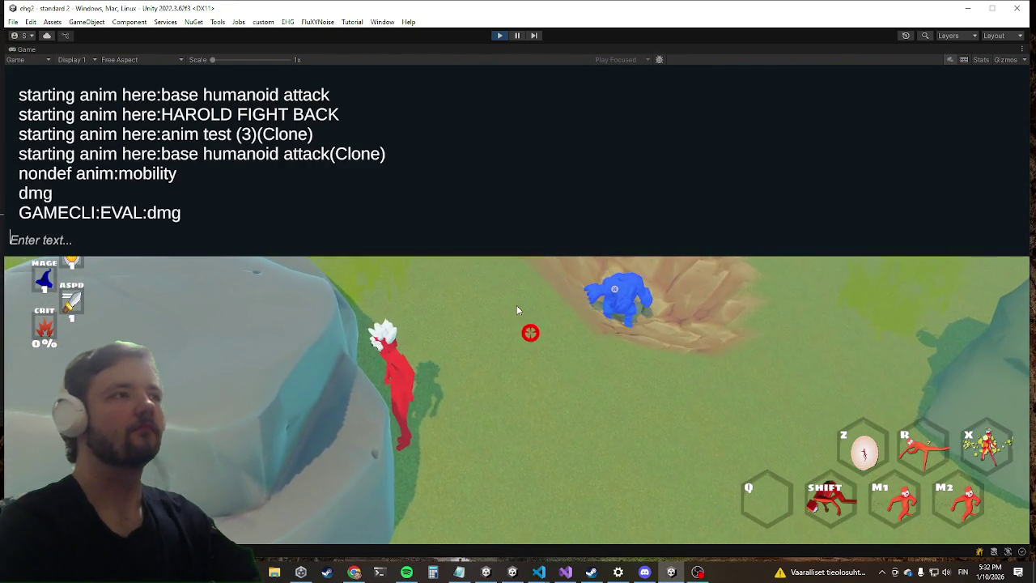
key("grave")
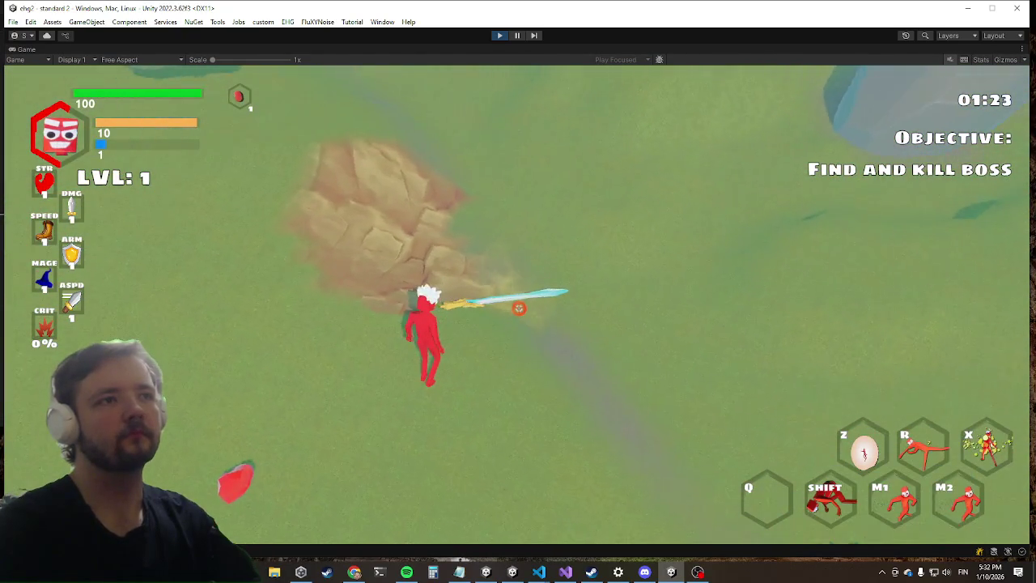
Pick up the sword with E, dash and fight across the field, then open Settings with Escape.
key("e")
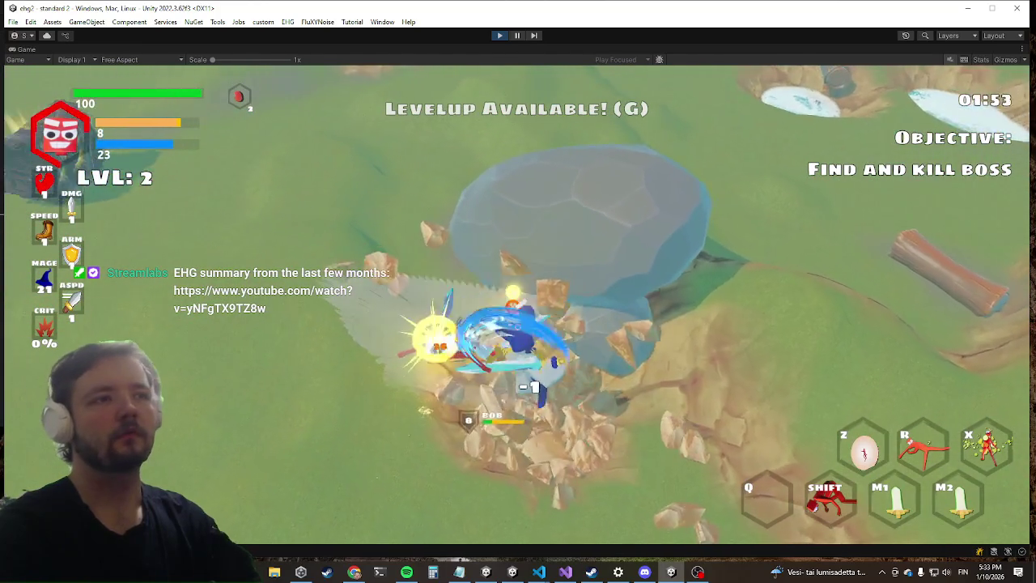
key("shift")
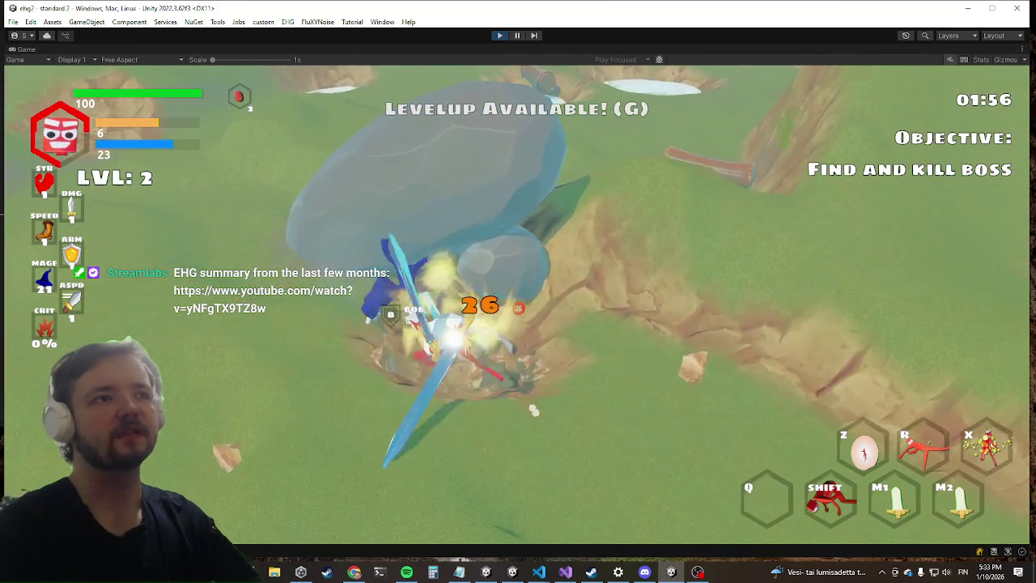
key("shift")
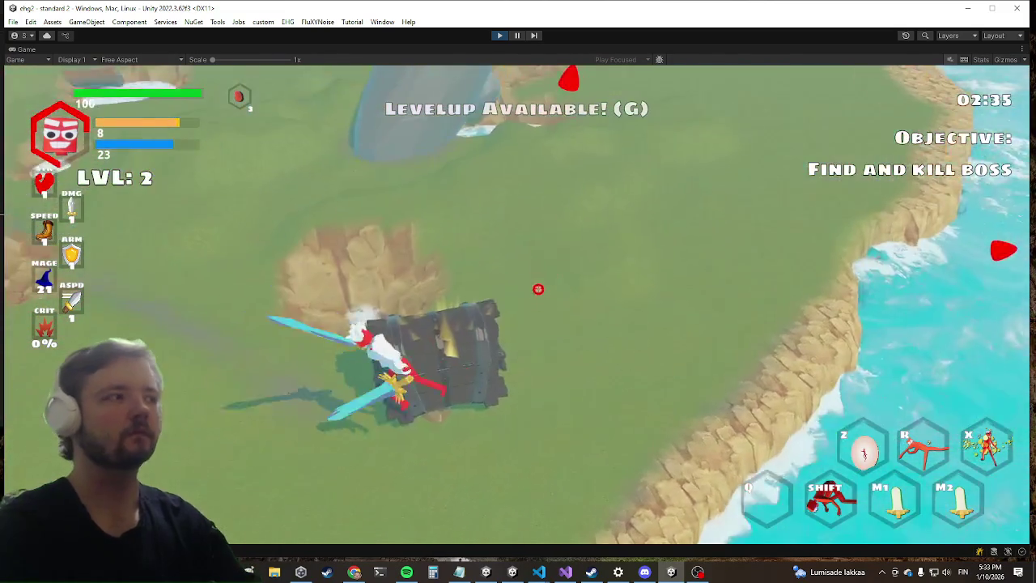
key("Escape")
In config.json, change the minimage flag on line 3 from false to true.
mouse_move(539, 571)
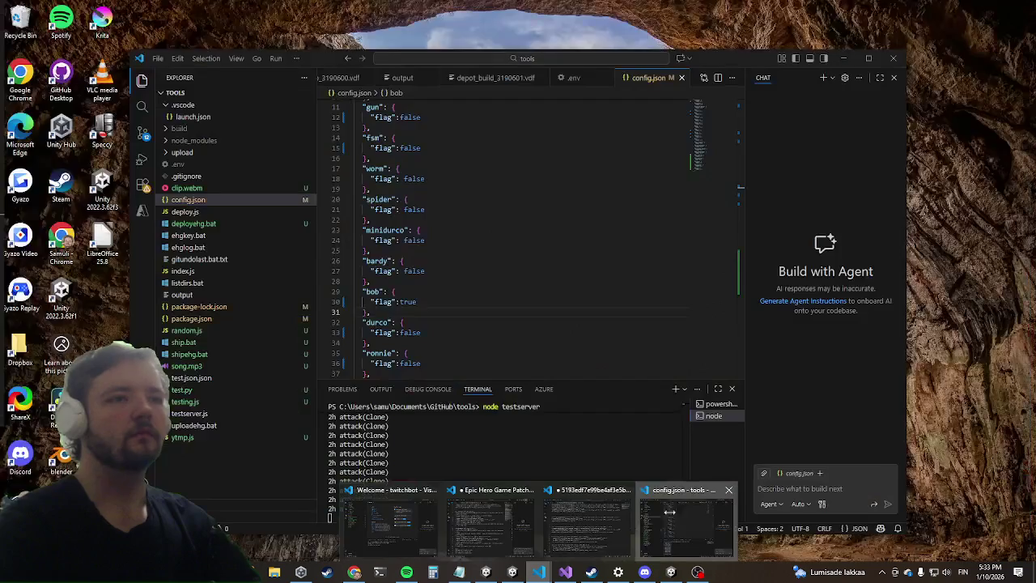
left_click(669, 511)
scroll(445, 303, "up", 3)
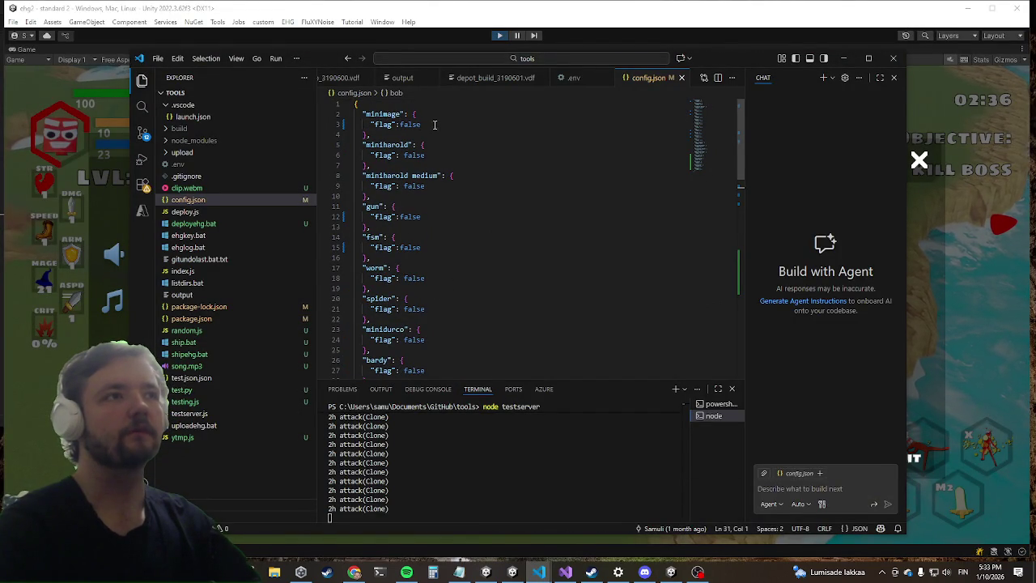
left_click_drag(435, 125, 395, 123)
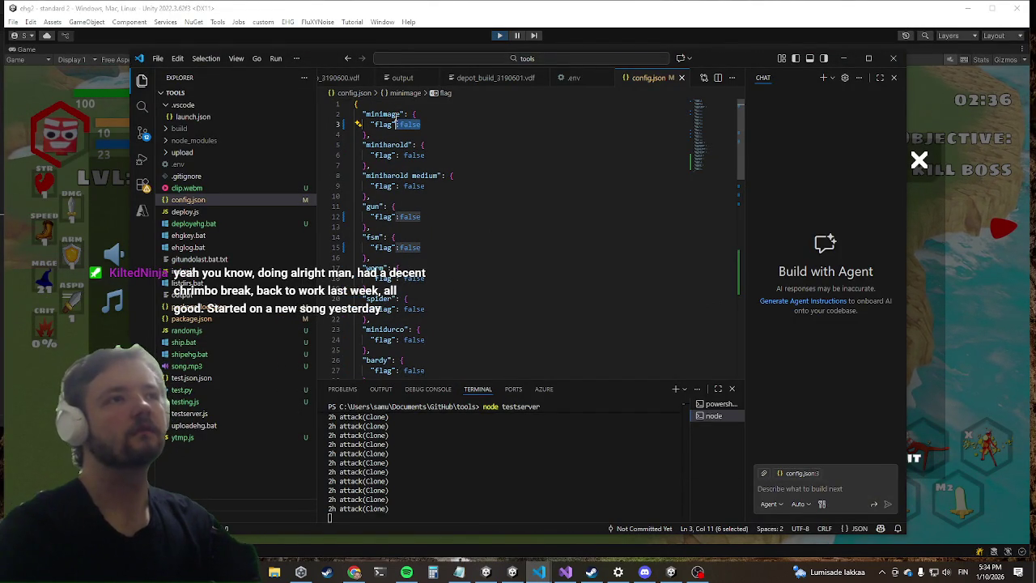
type("true")
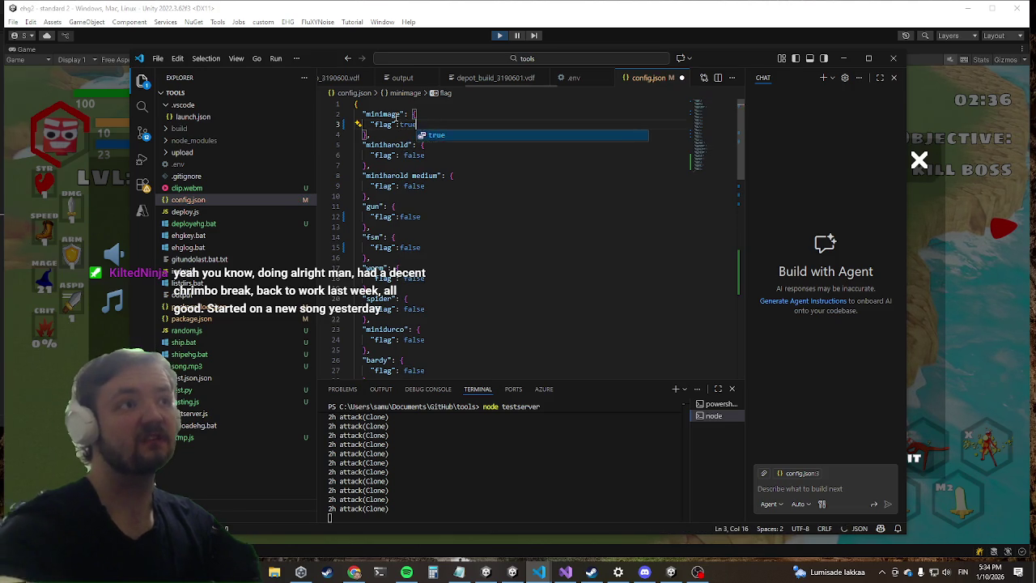
Change bob's flag to false, then hide VS Code to show the game.
scroll(395, 118, "down", 6)
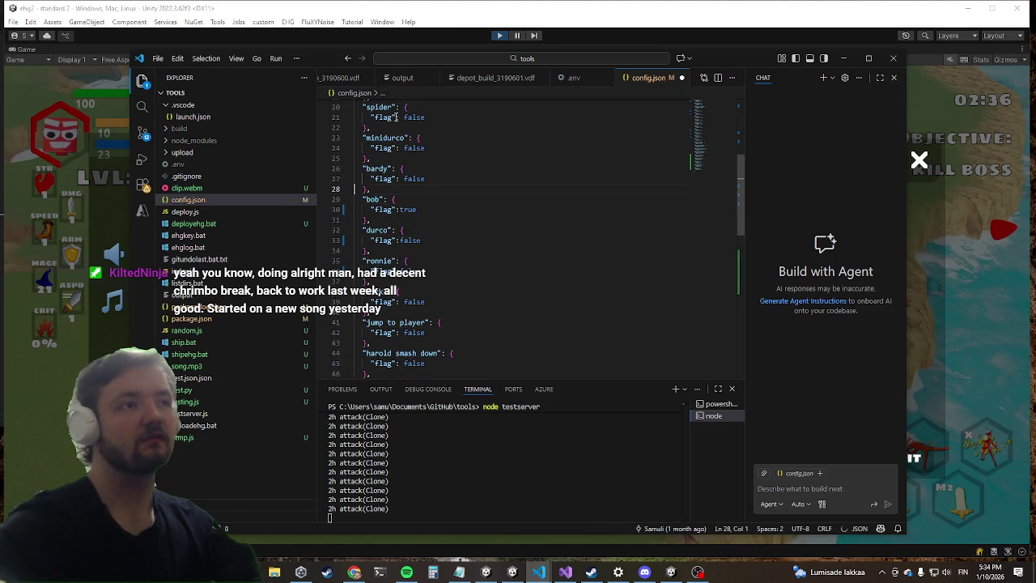
key("Up")
key("Up")
key("Up")
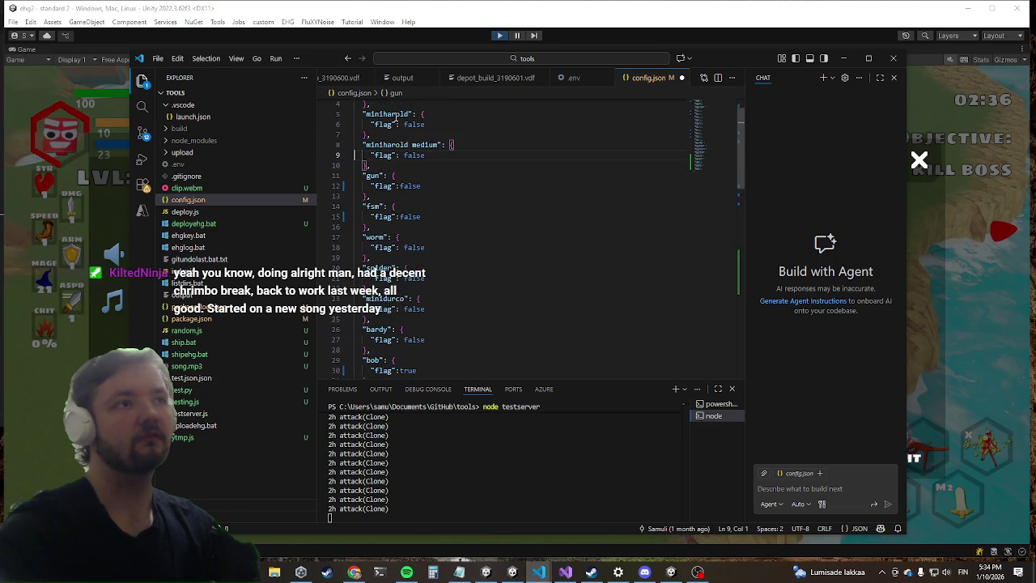
key("Down")
key("Down")
key("Down")
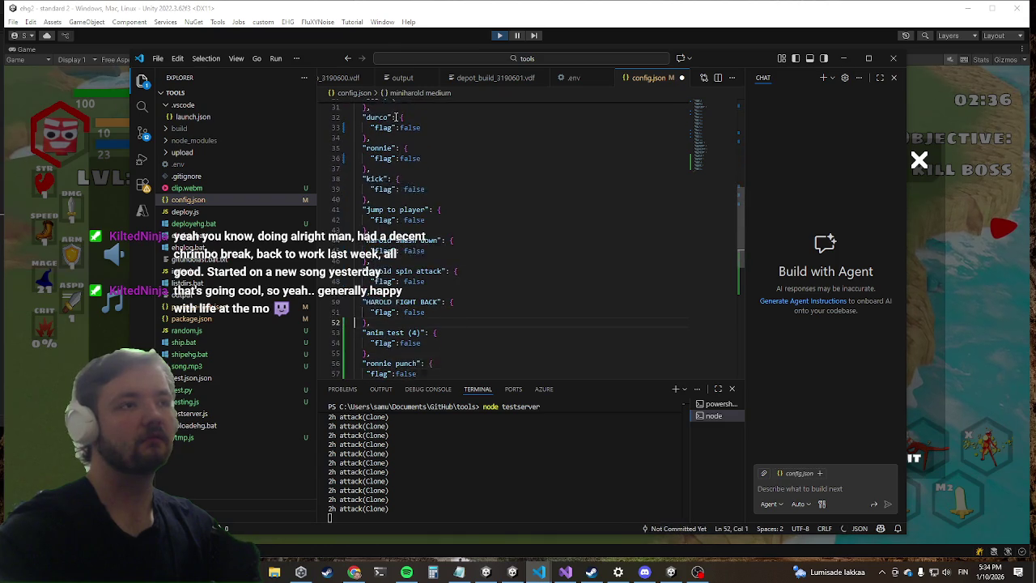
key("Down")
key("Down")
key("Down")
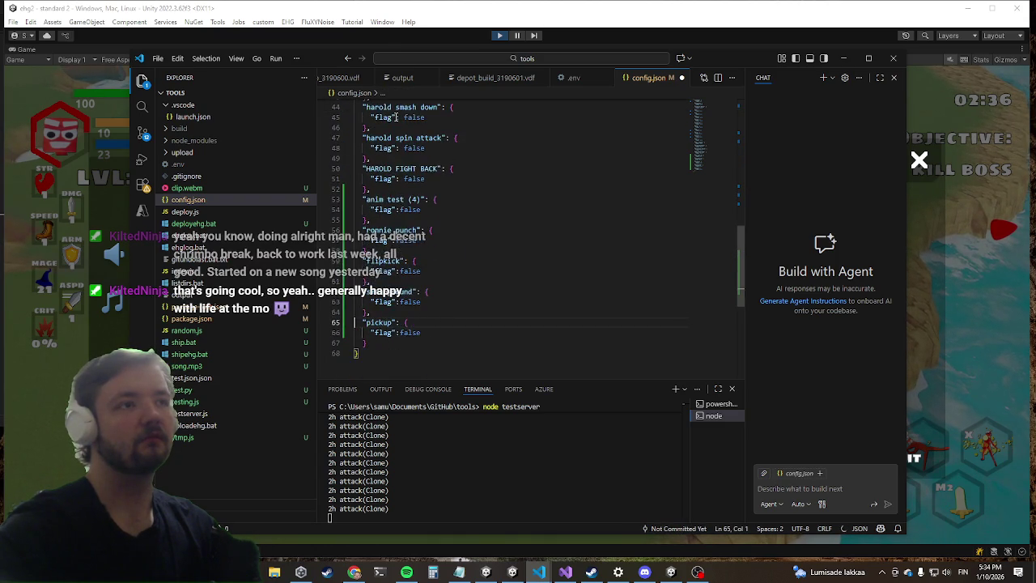
key("Up")
key("Up")
key("Up")
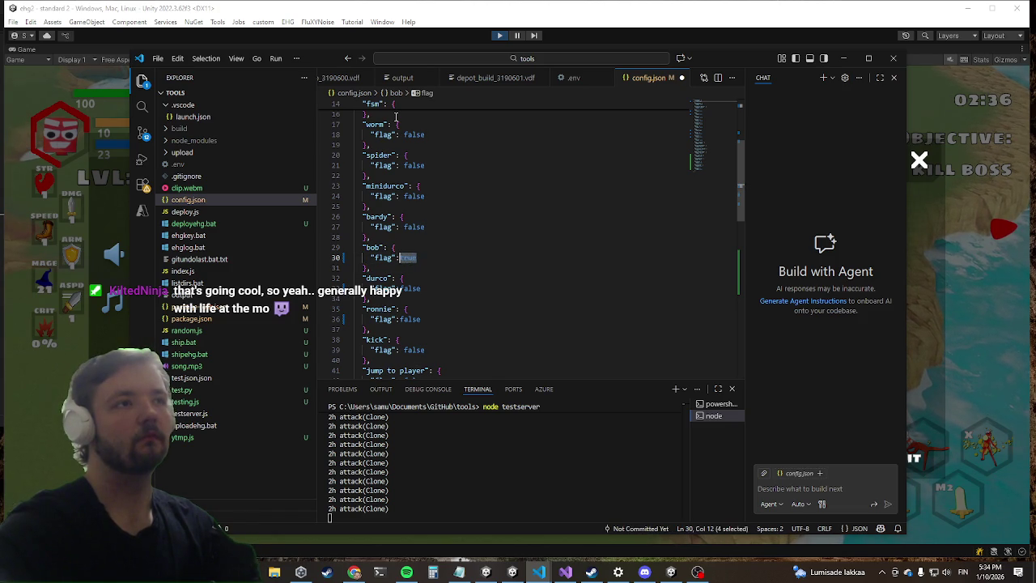
type("Fals")
key("Tab")
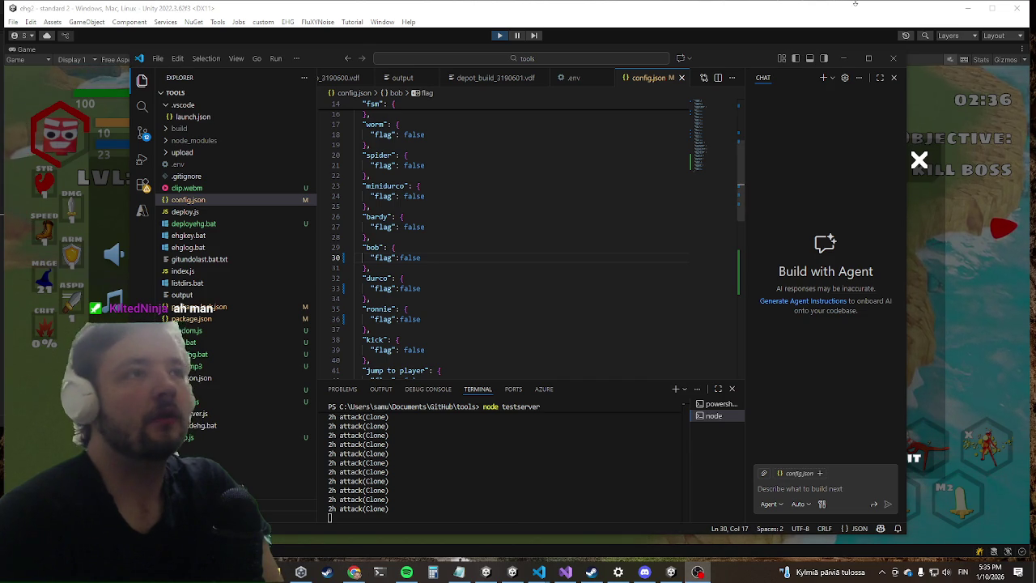
left_click(843, 64)
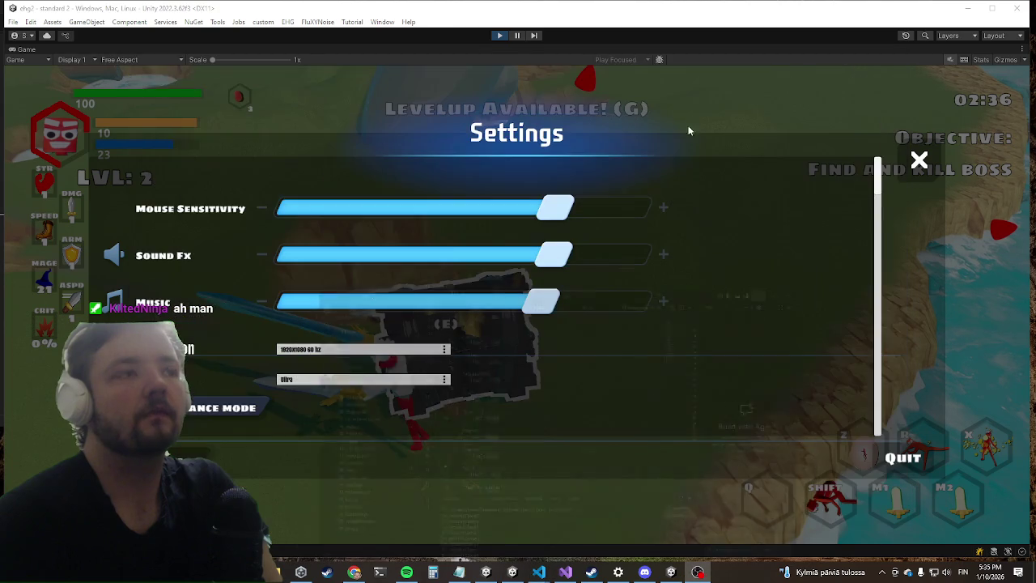
Briefly bring up Visual Studio with BattleSystem.cs, hide it, and close the in-game Settings menu with Escape.
left_click(565, 573)
left_click(565, 572)
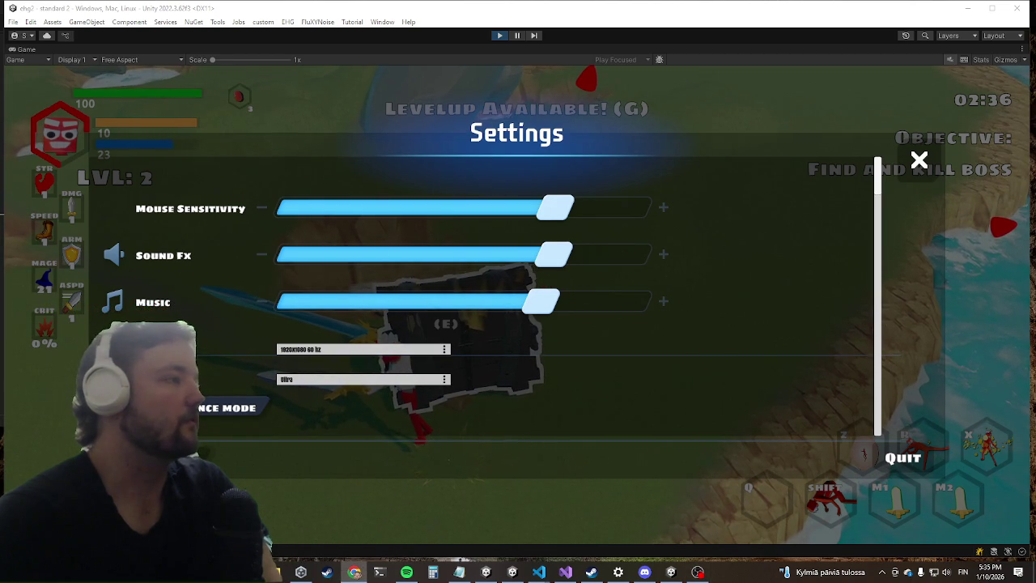
left_click(565, 572)
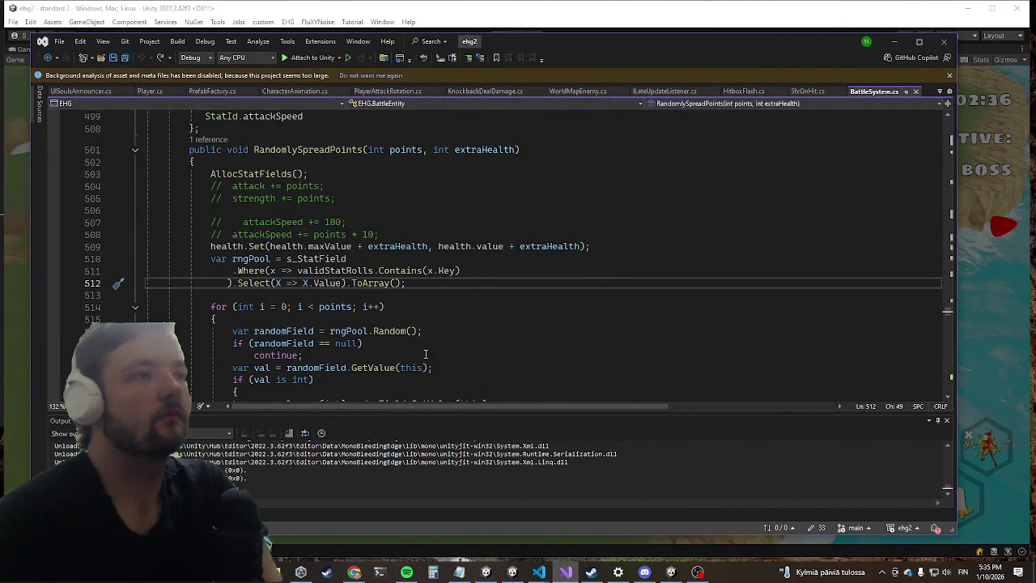
left_click(893, 41)
key("Escape")
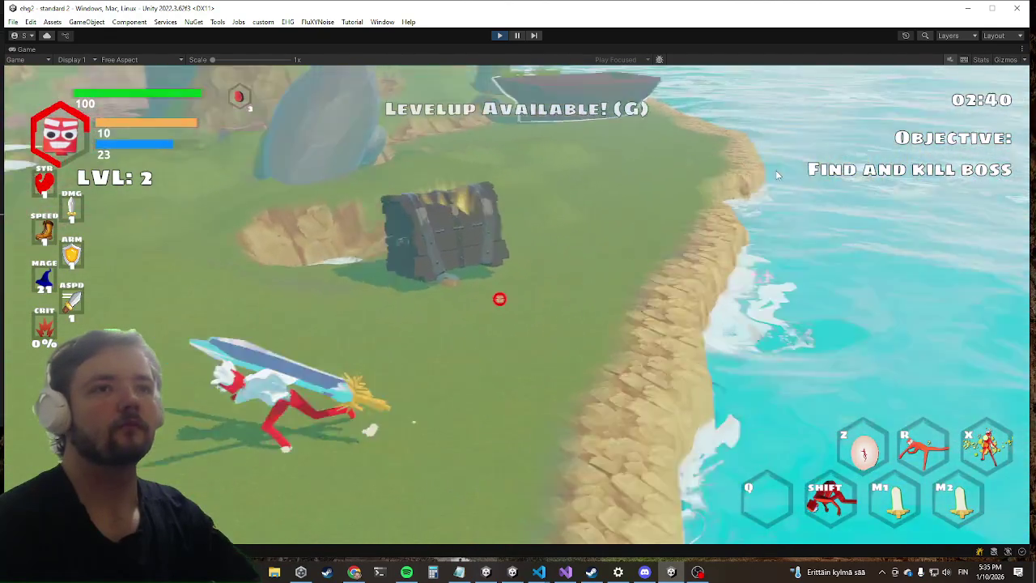
Run and dash the character across the island, past the big rock and boat, to the shoreline.
key("a")
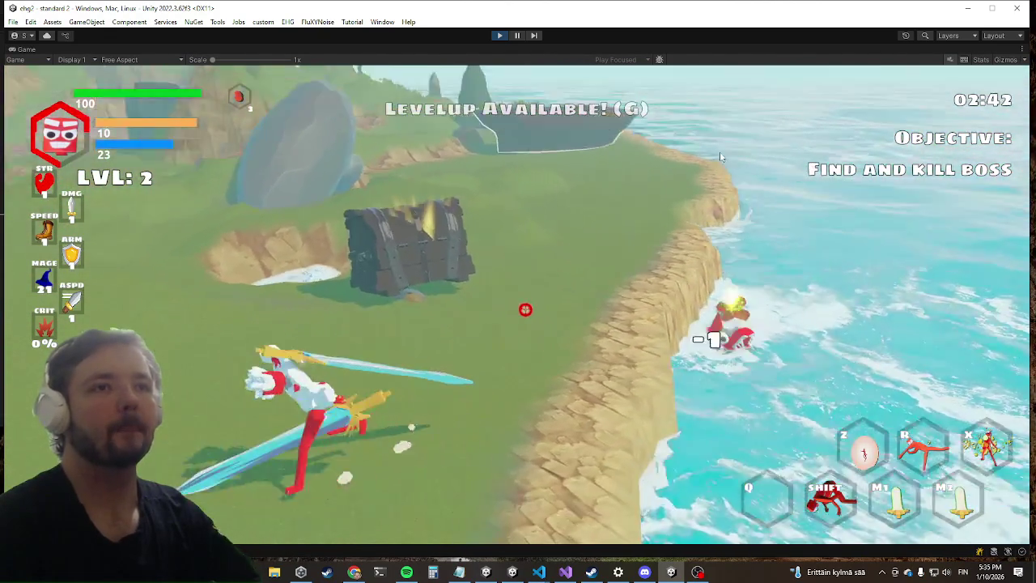
key("a")
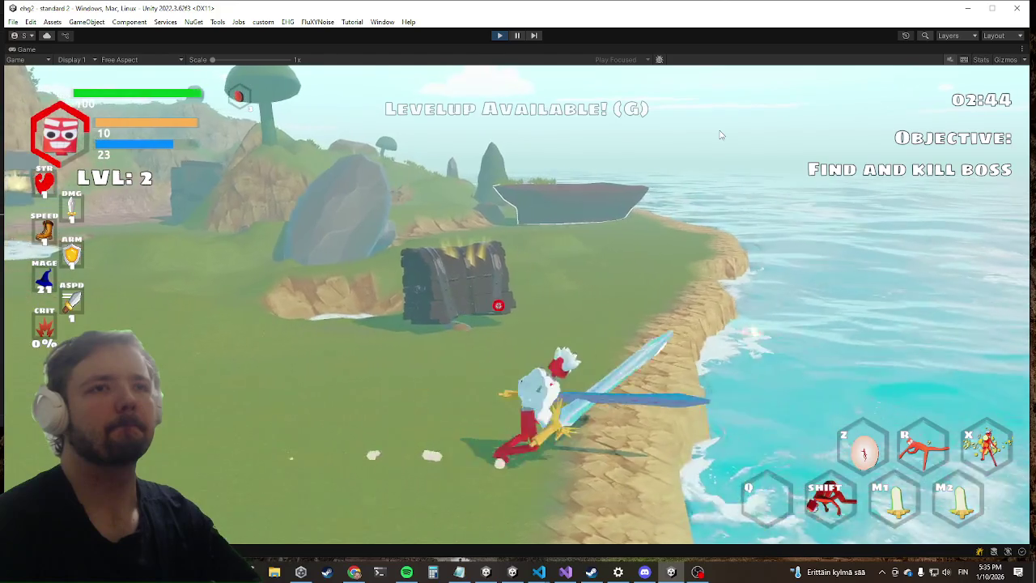
key("w")
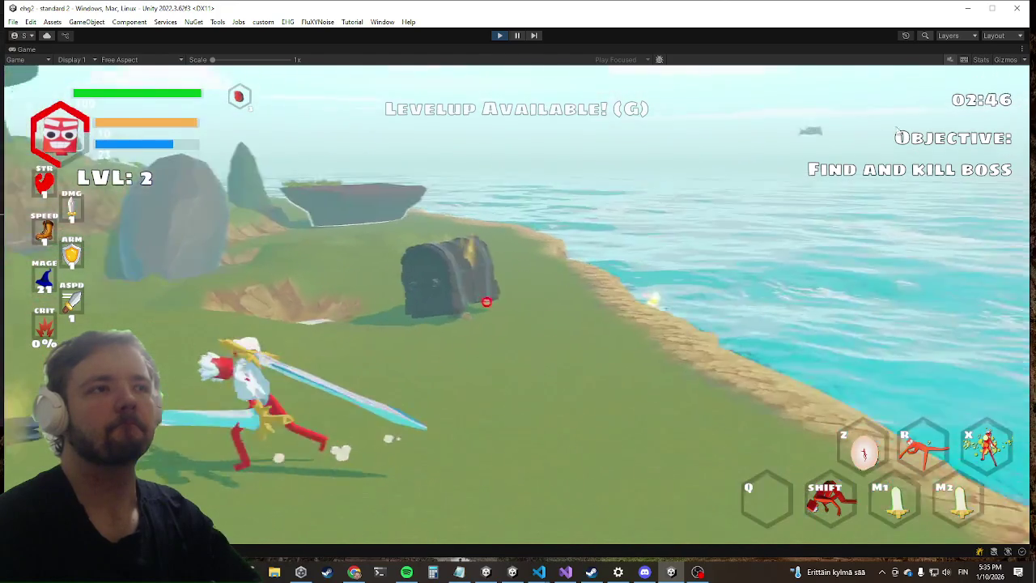
key("a")
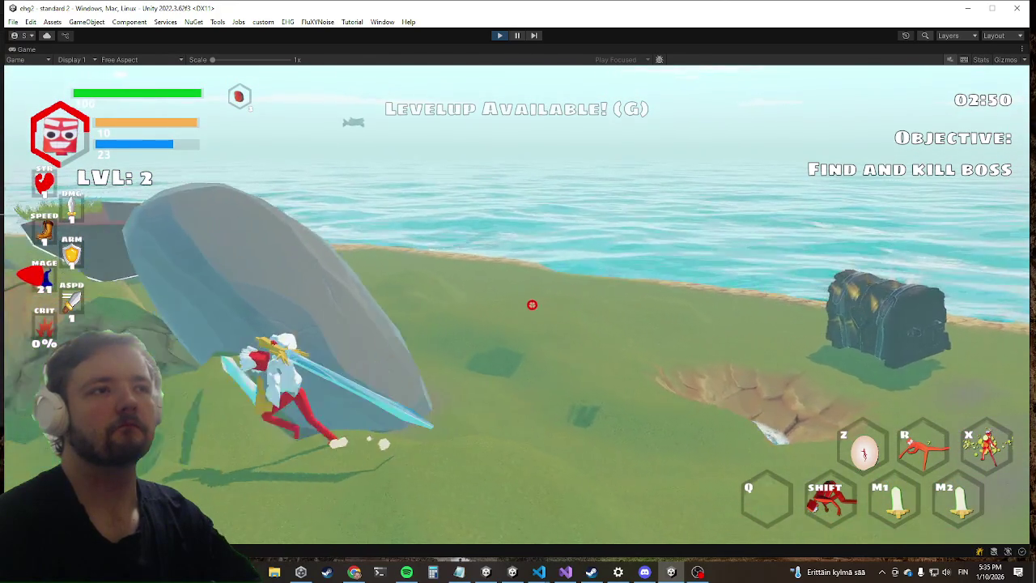
key("shift")
key("w")
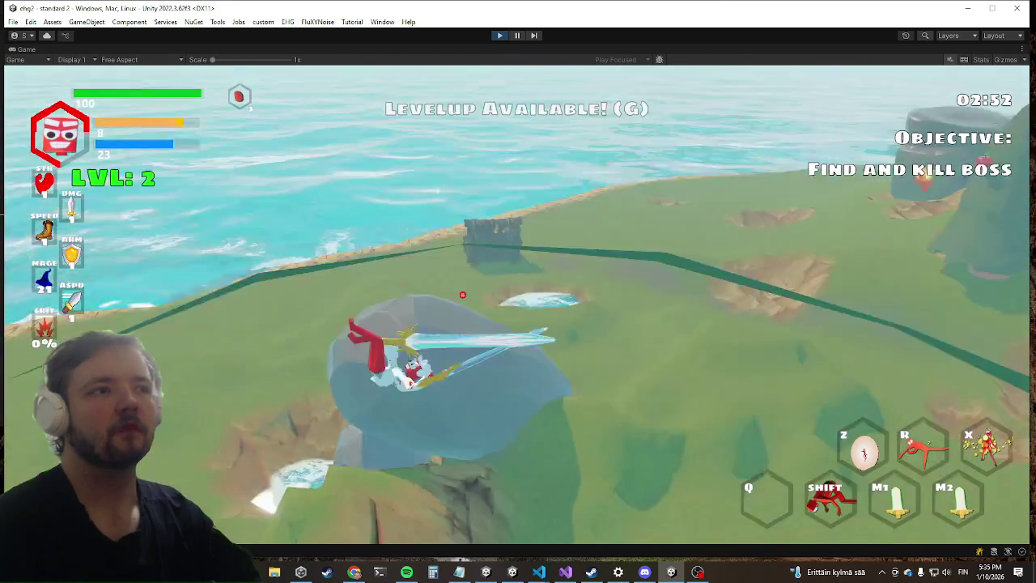
key("w")
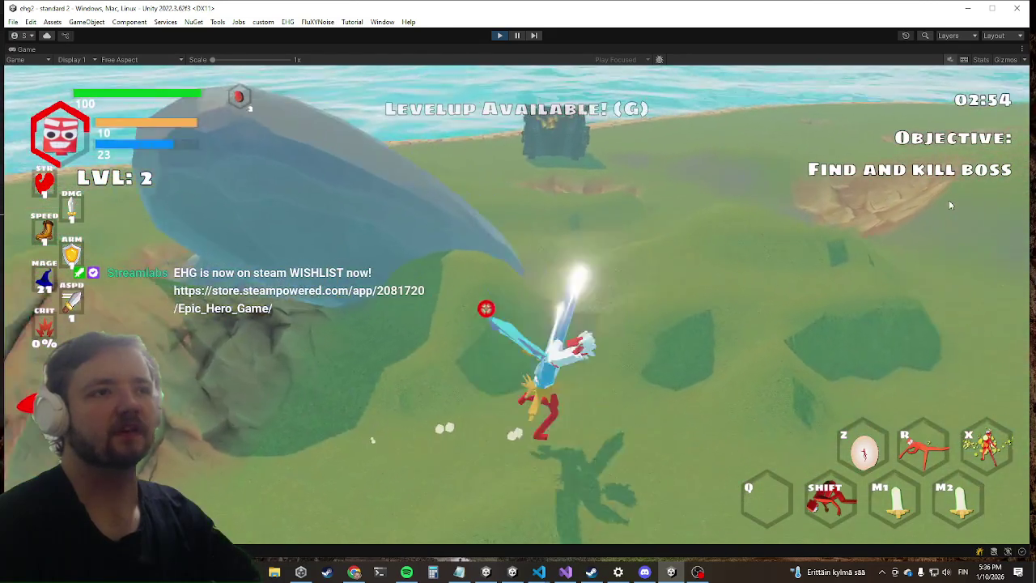
key("w")
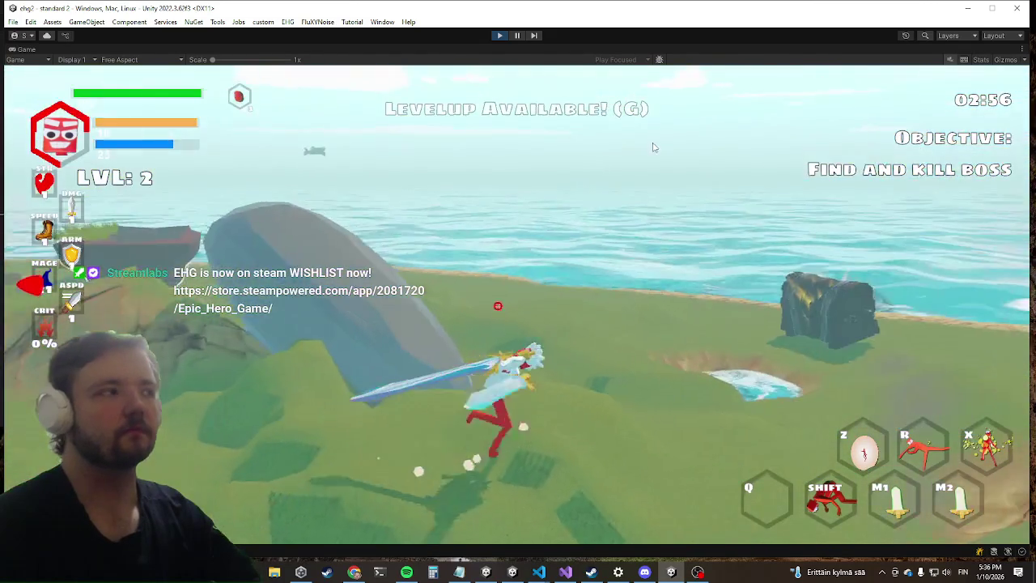
key("w")
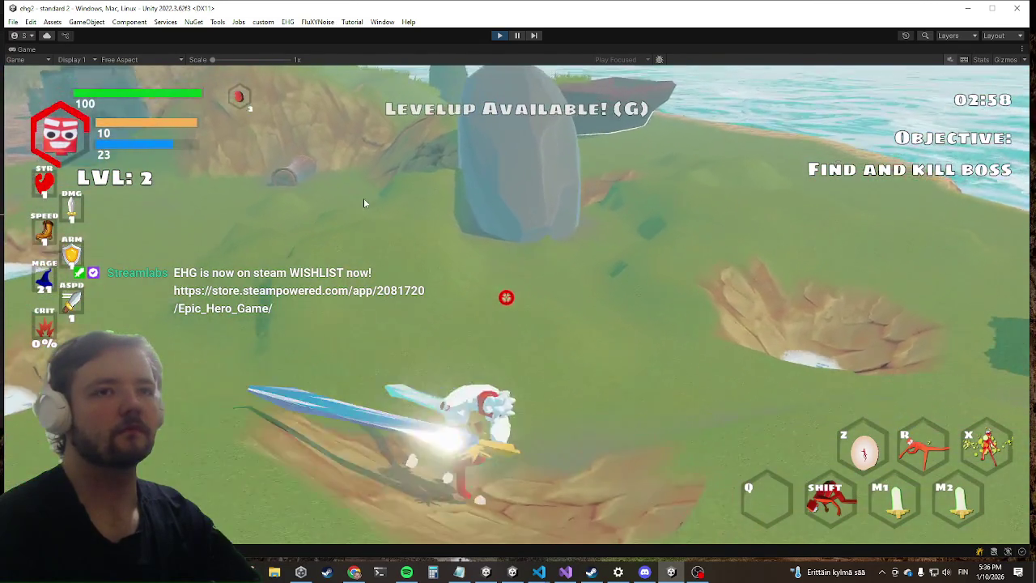
key("w")
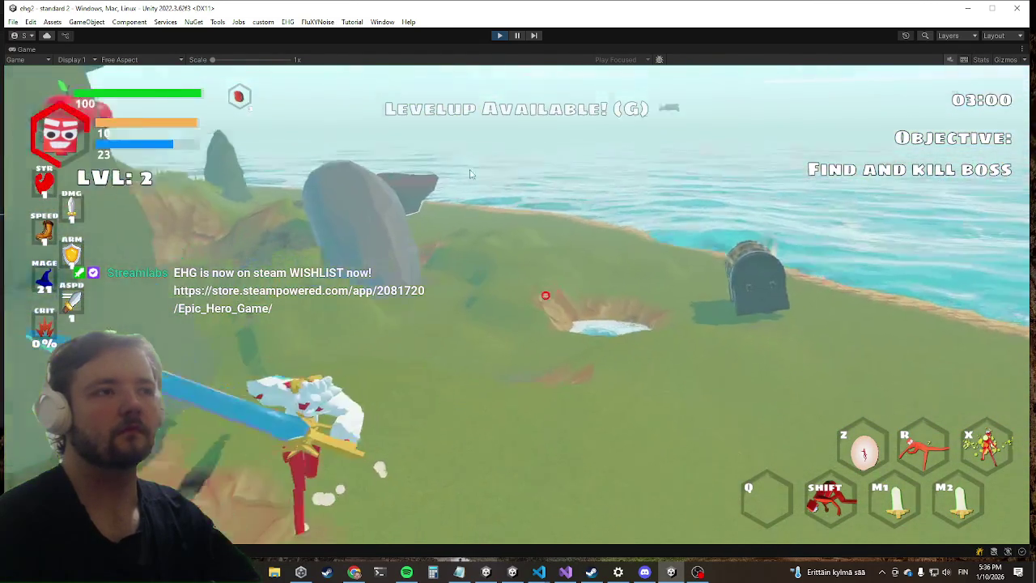
key("w")
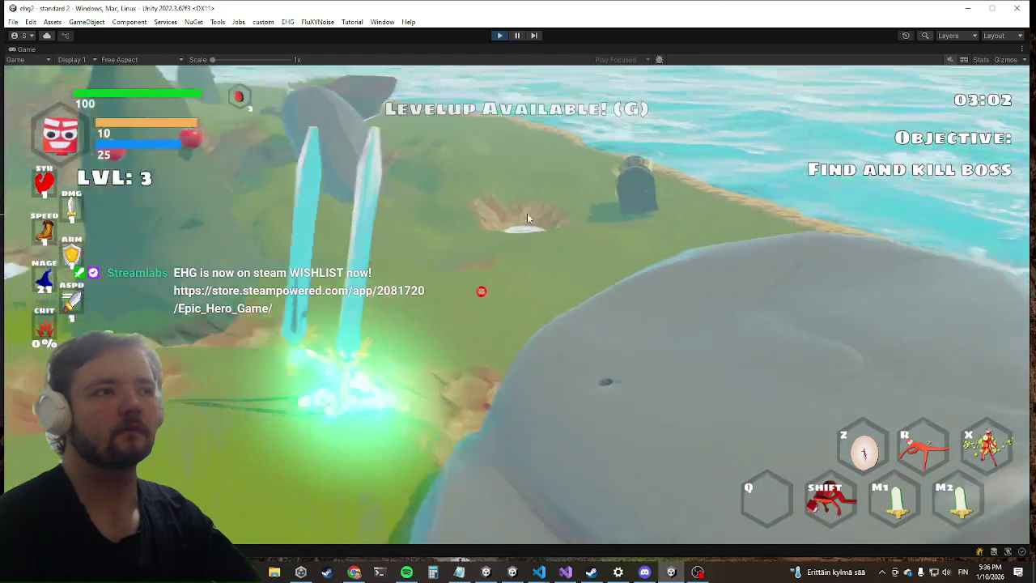
key("w")
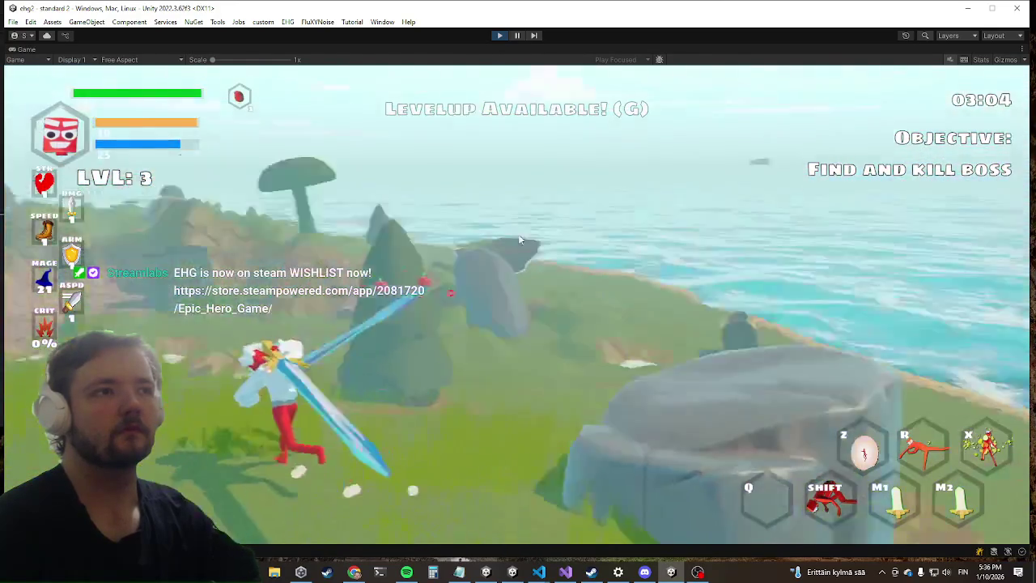
key("w")
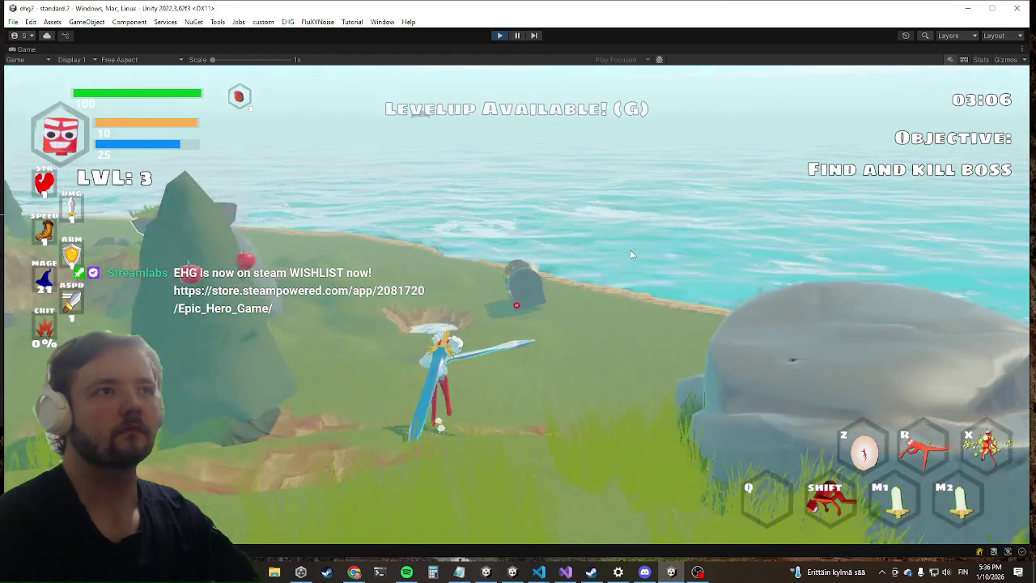
key("w")
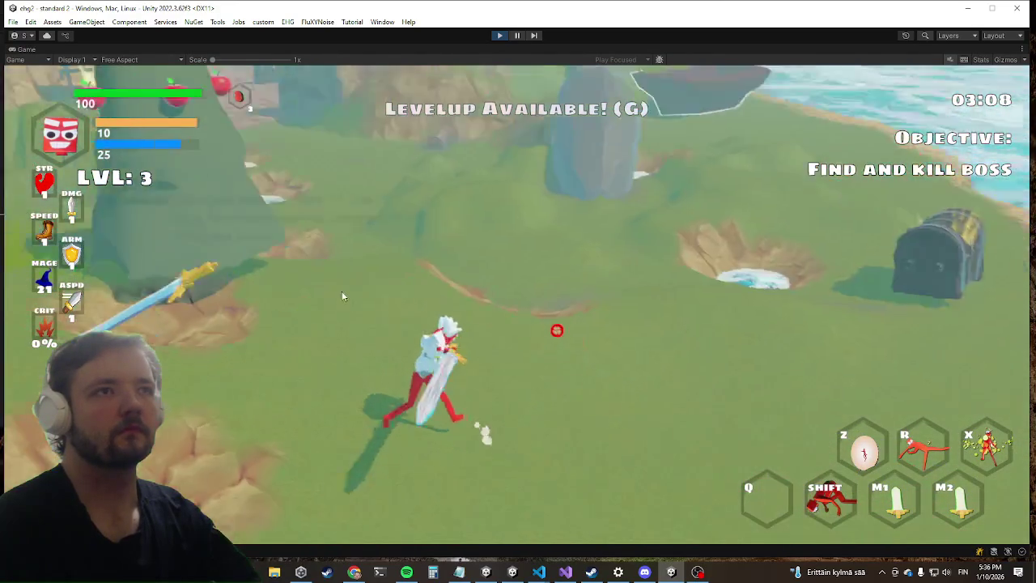
key("w")
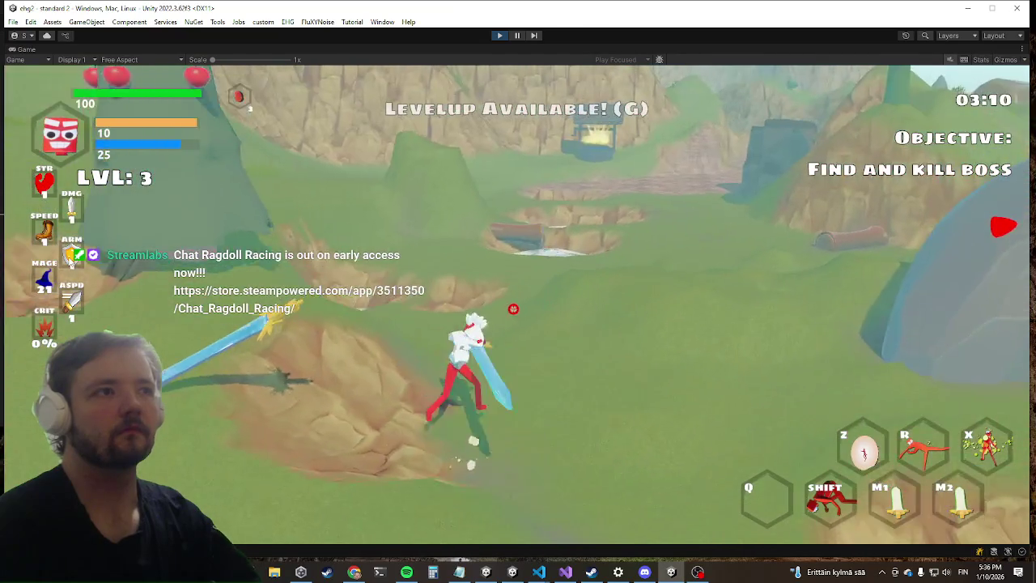
key("w")
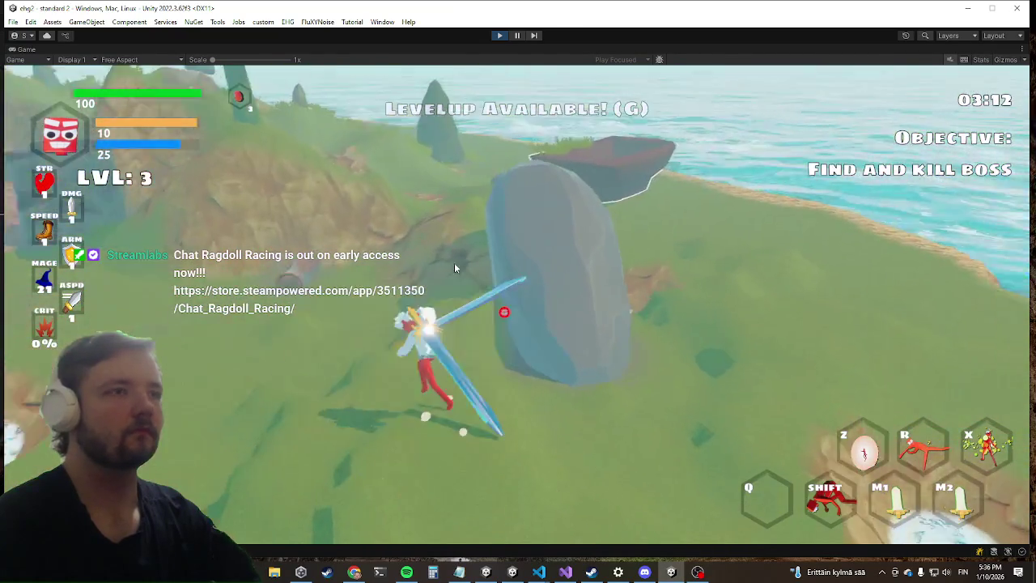
key("w")
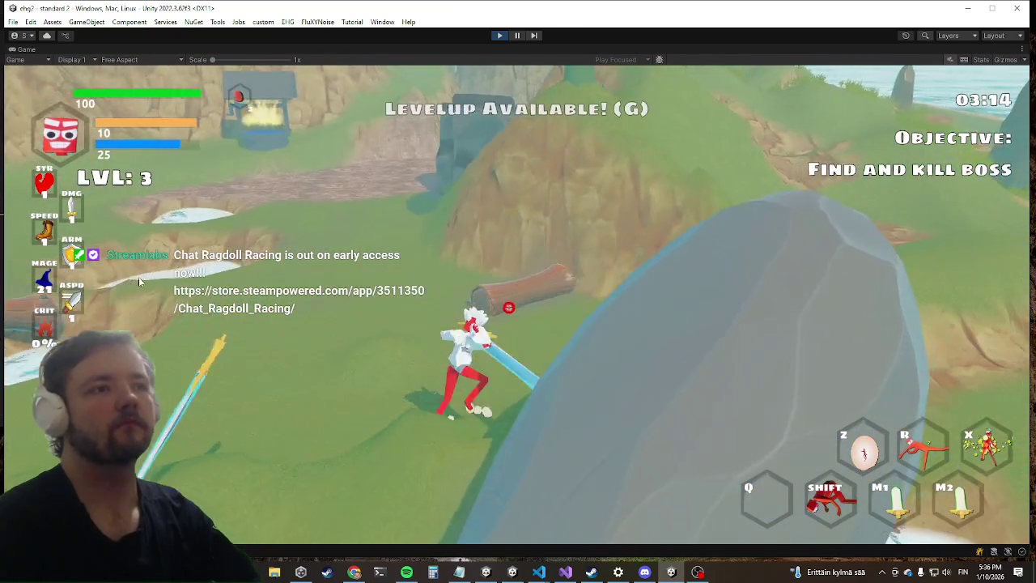
key("w")
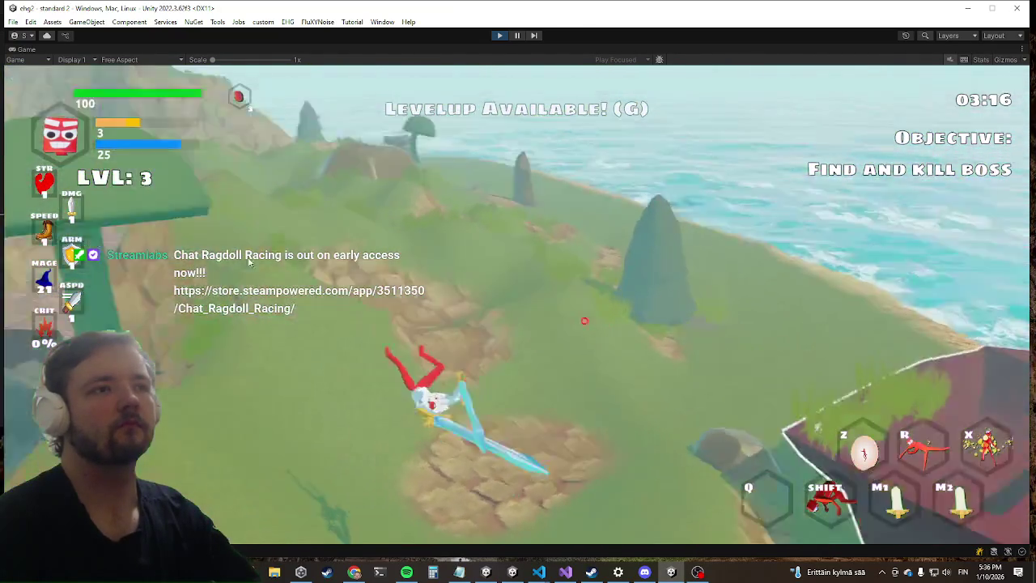
key("w")
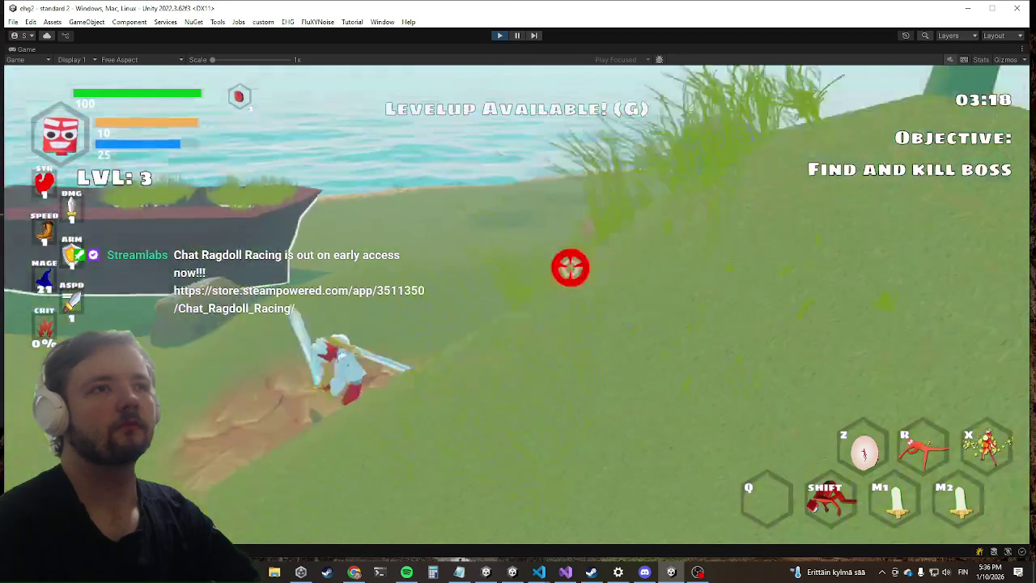
key("w")
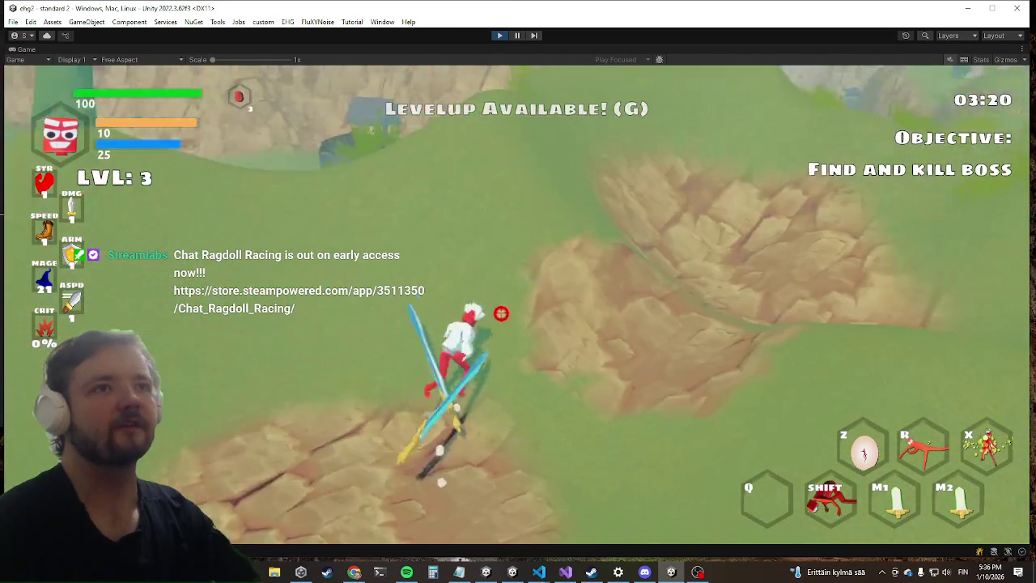
key("w")
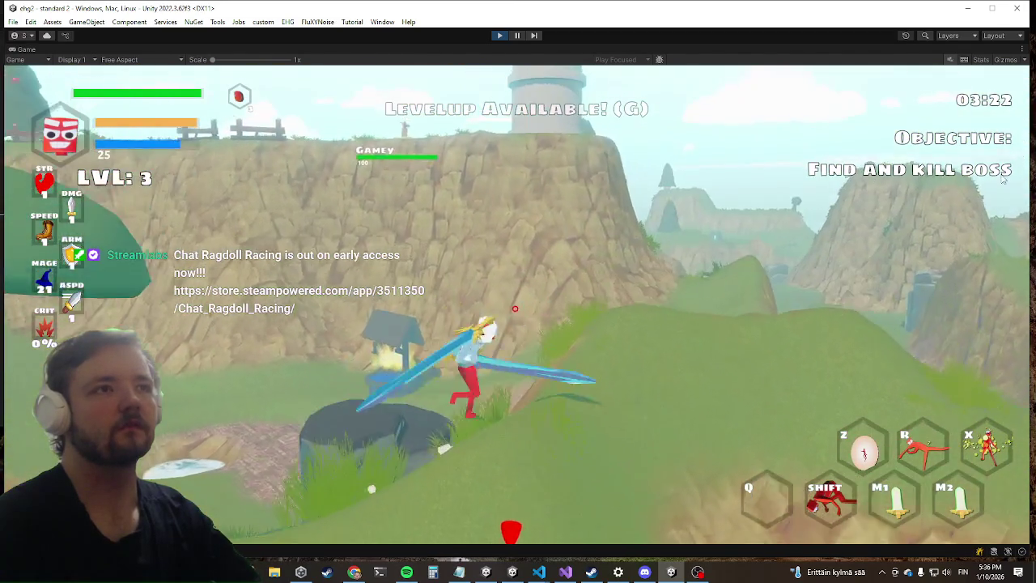
key("w")
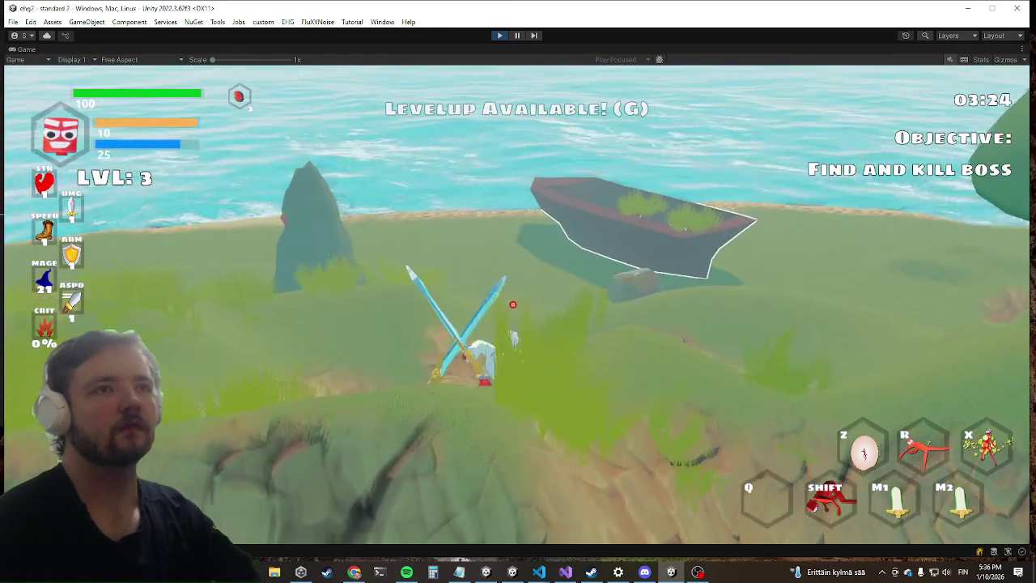
key("w")
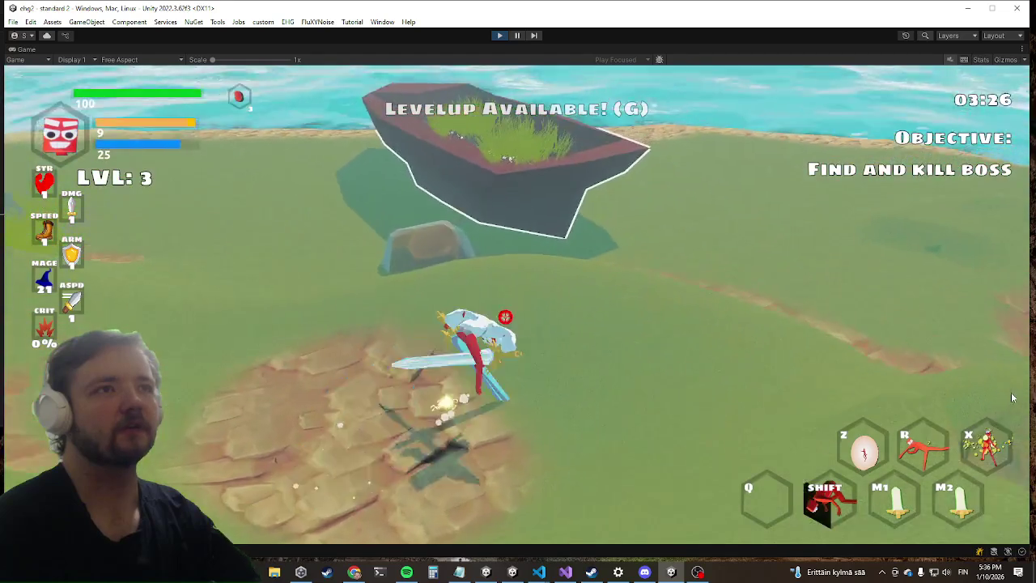
key("w")
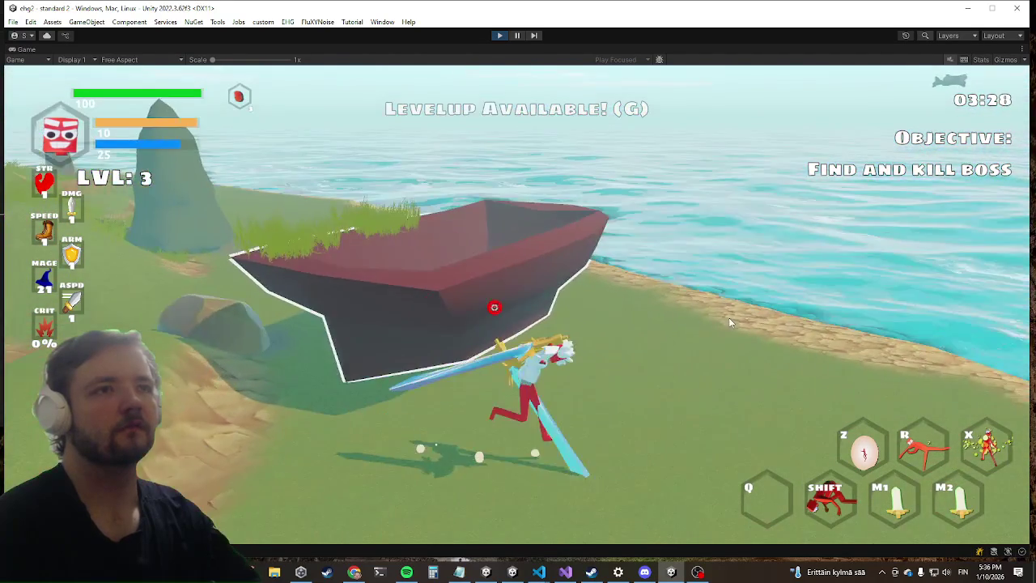
Swim along the shore, climb back onto the island, and run up the hill past the mushroom.
key("w")
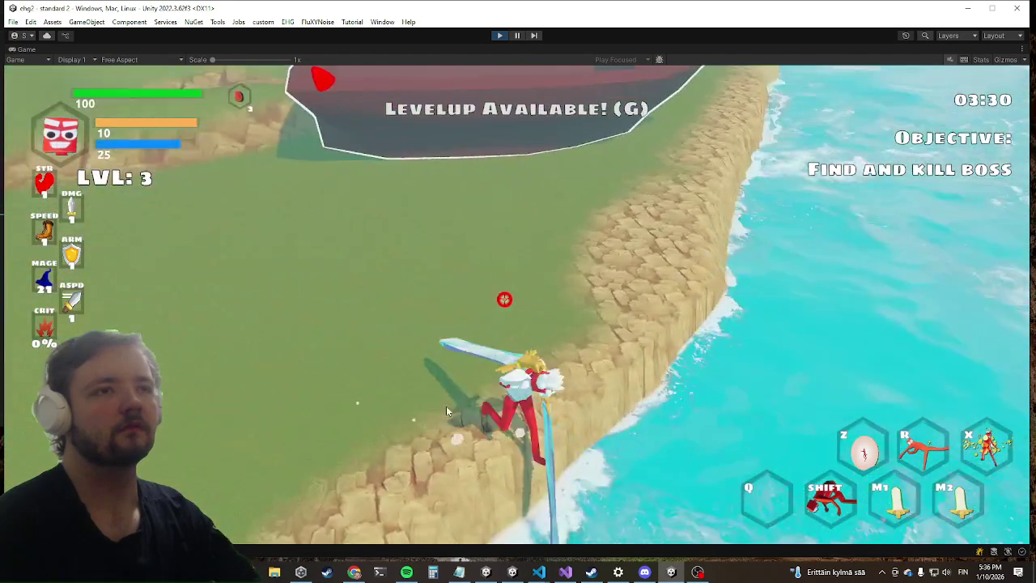
key("w")
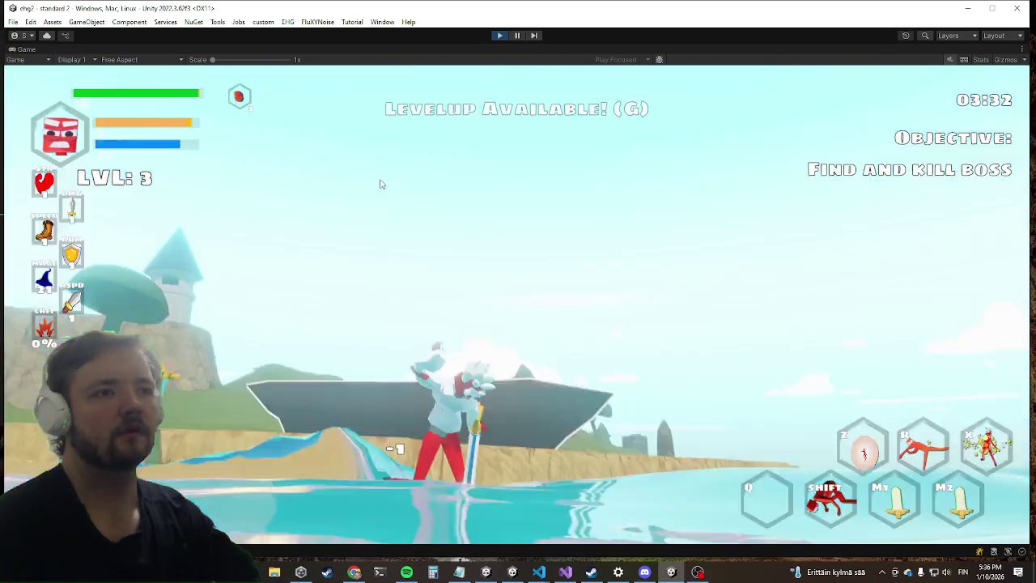
key("w")
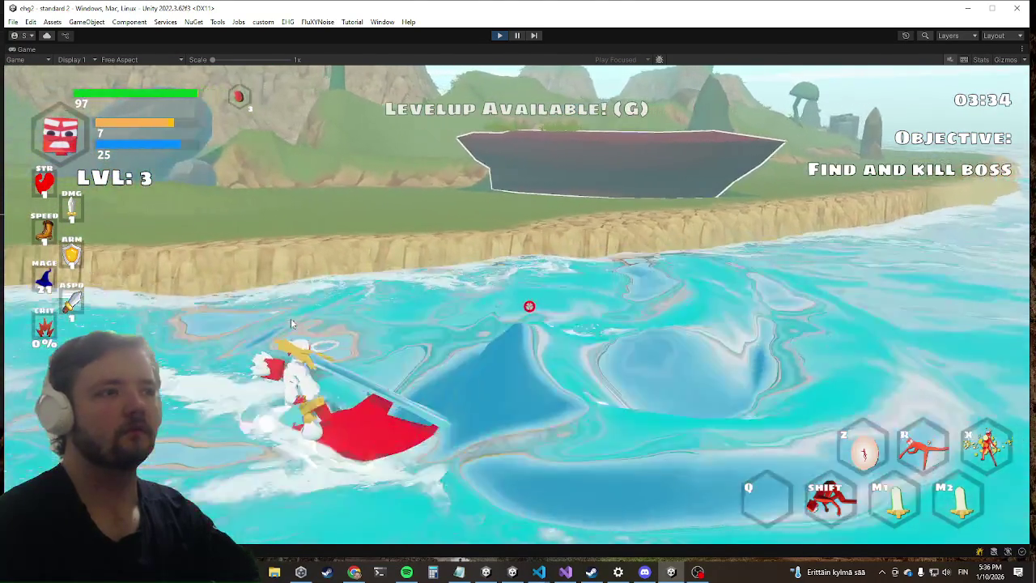
key("w")
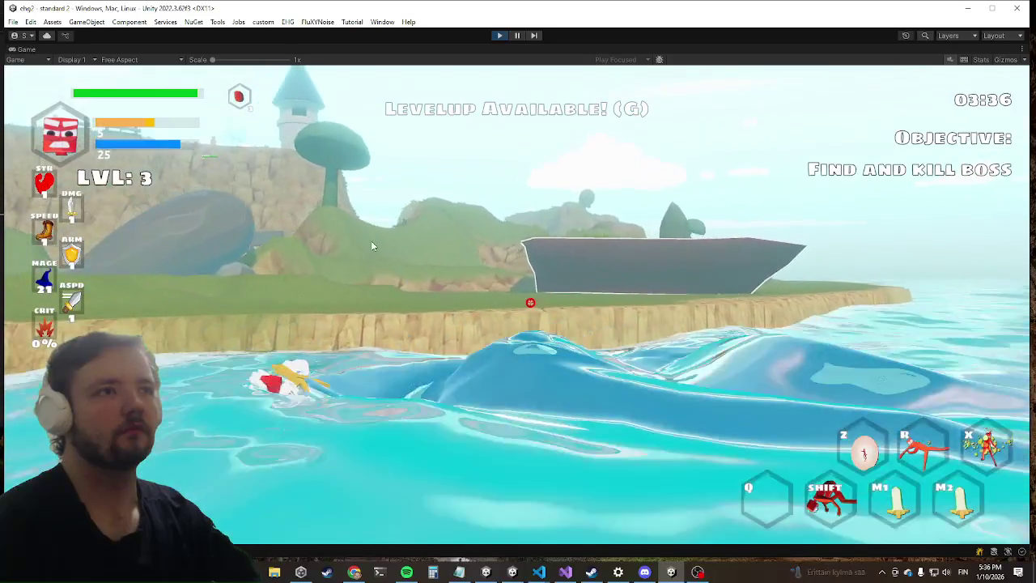
key("w")
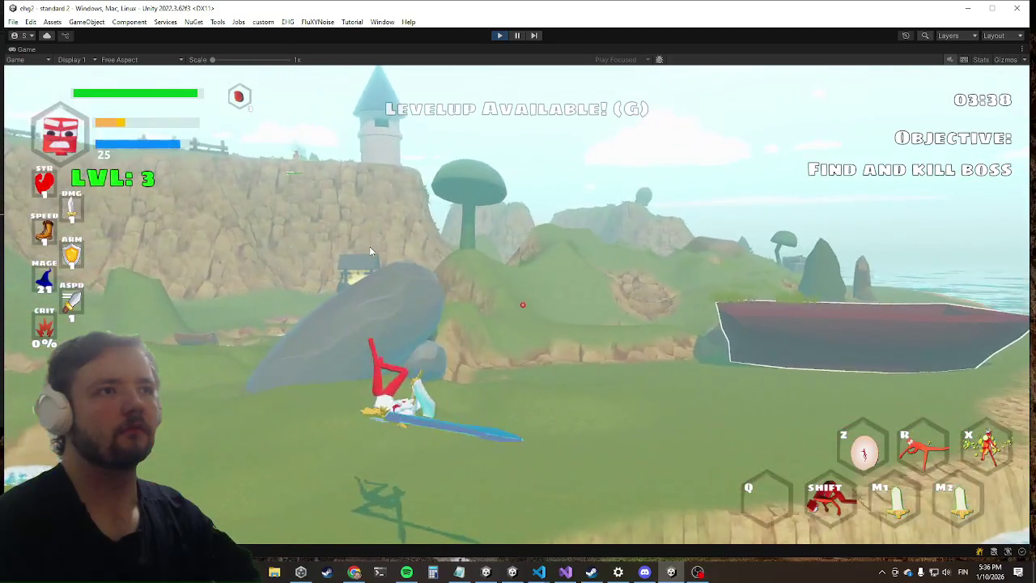
key("w")
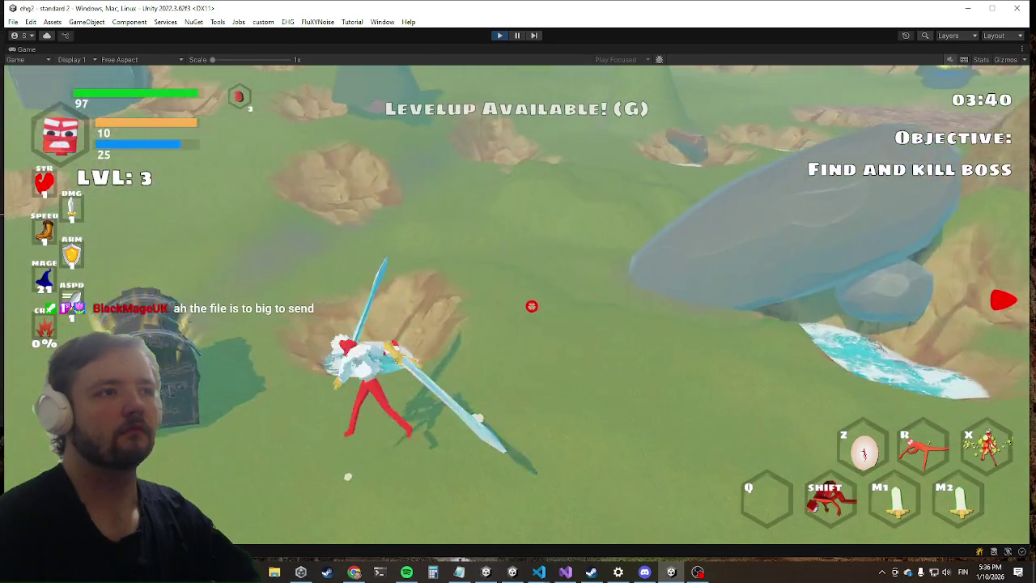
key("w")
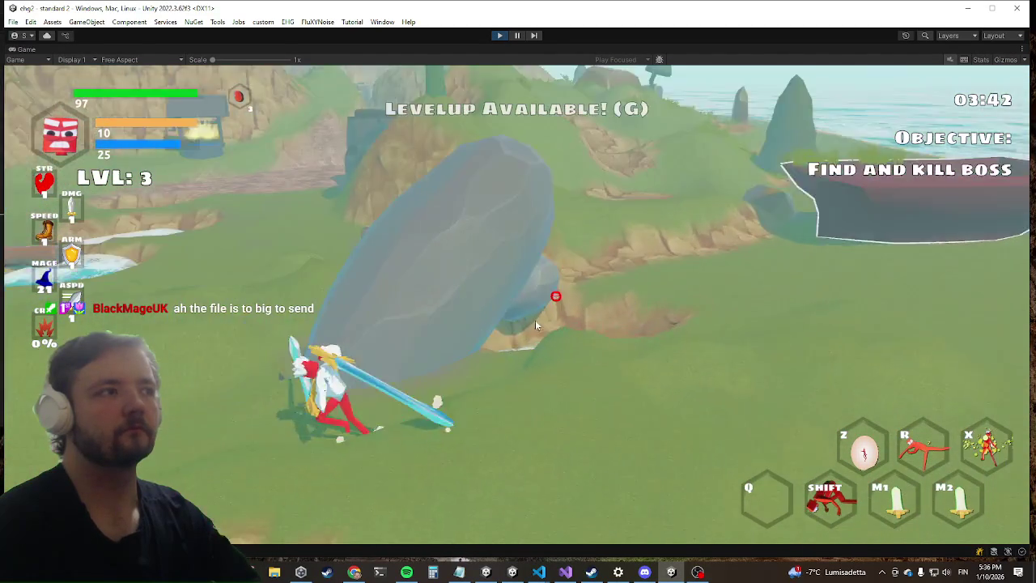
key("w")
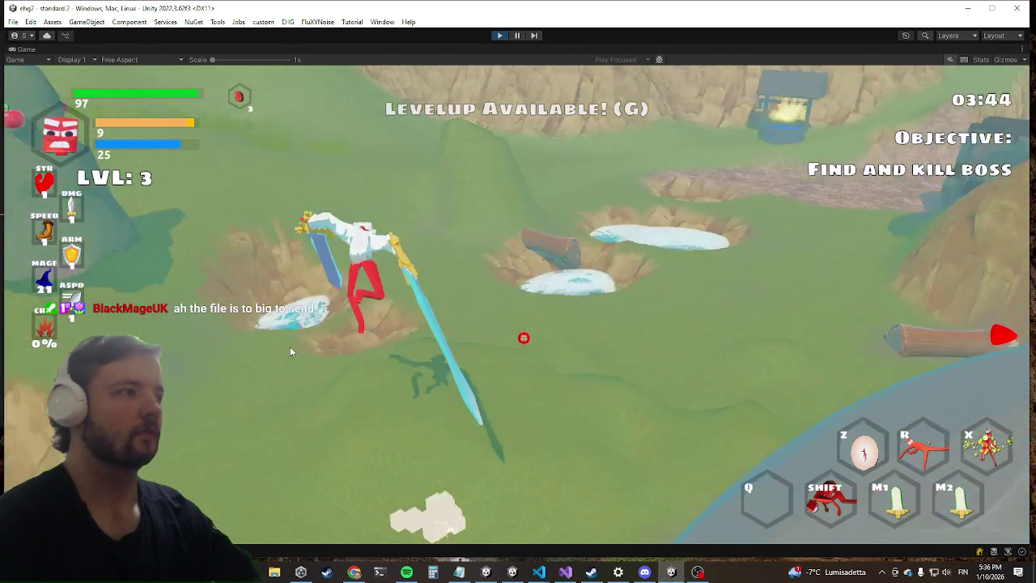
key("w")
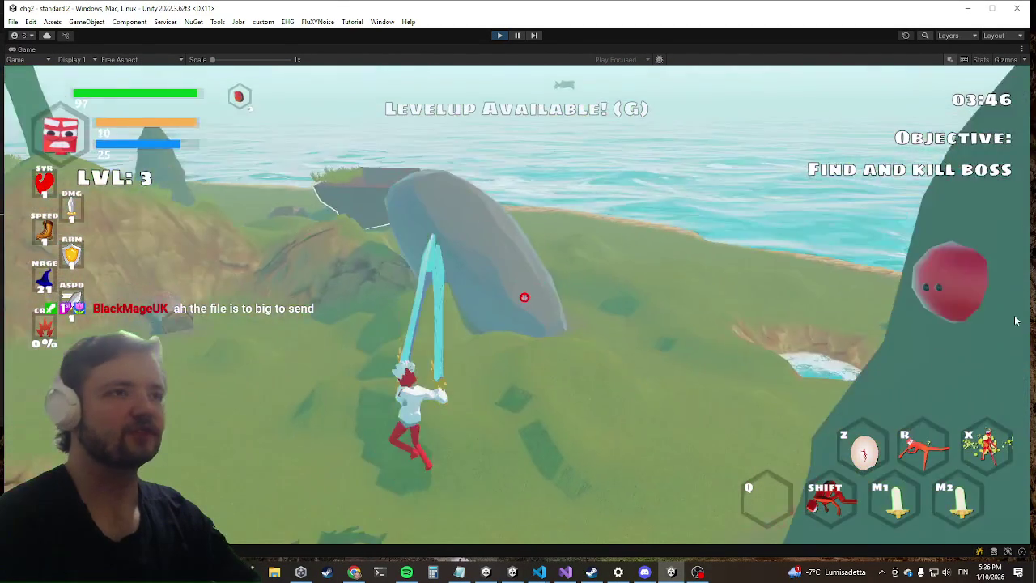
key("w")
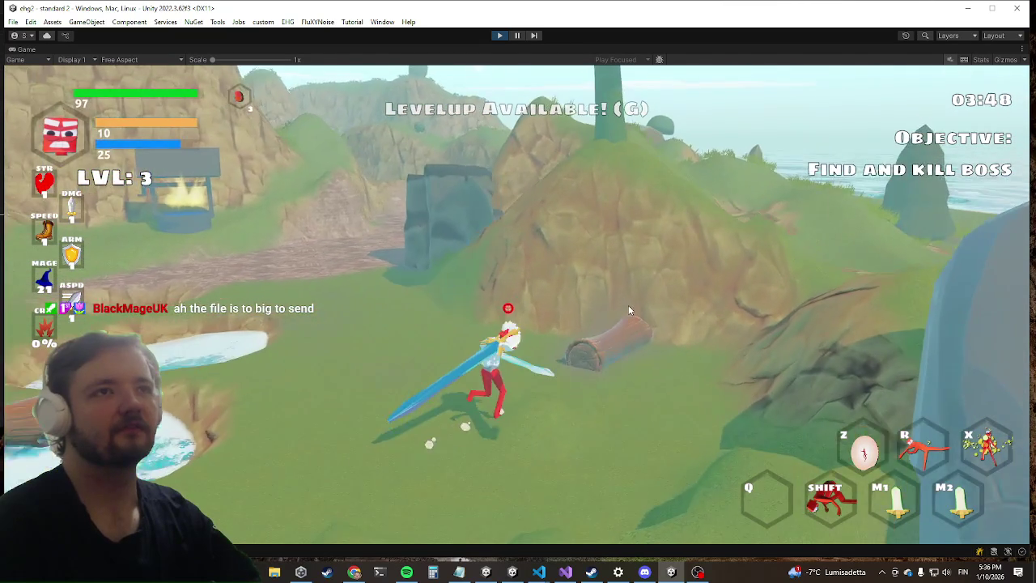
key("w")
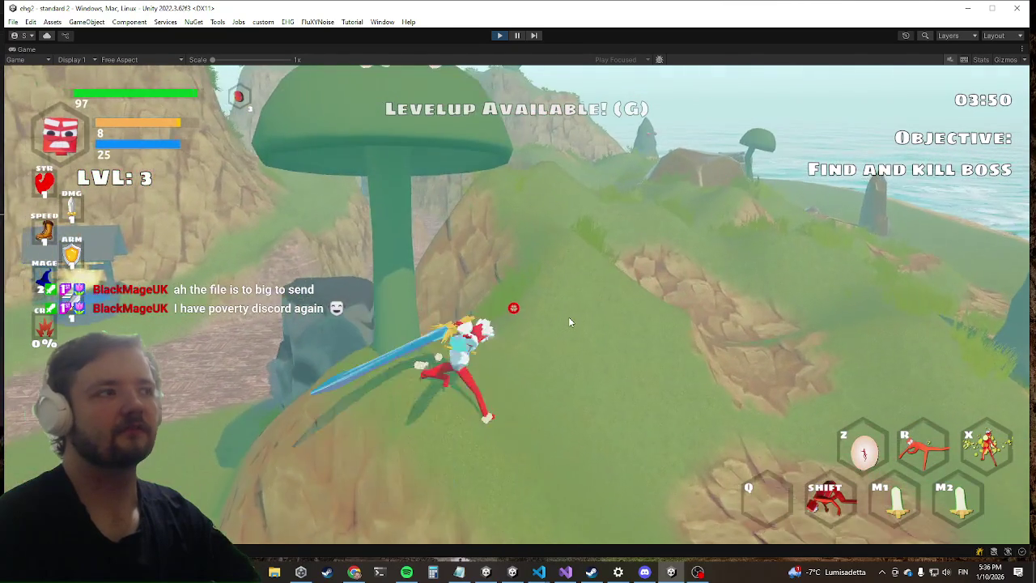
key("w")
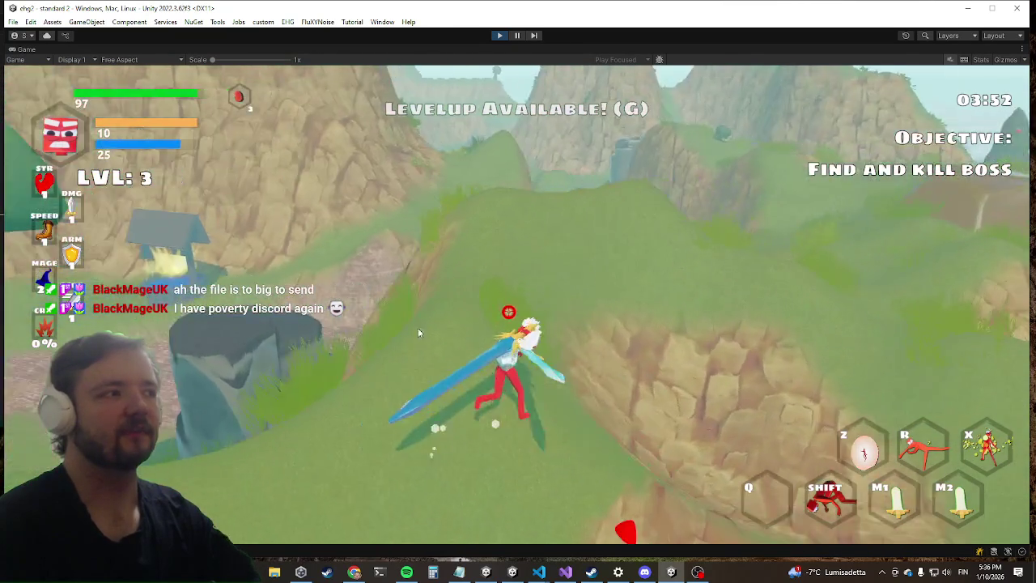
Dash through the boat and run along the coast, swinging the sword toward the inland cliffs.
key("w")
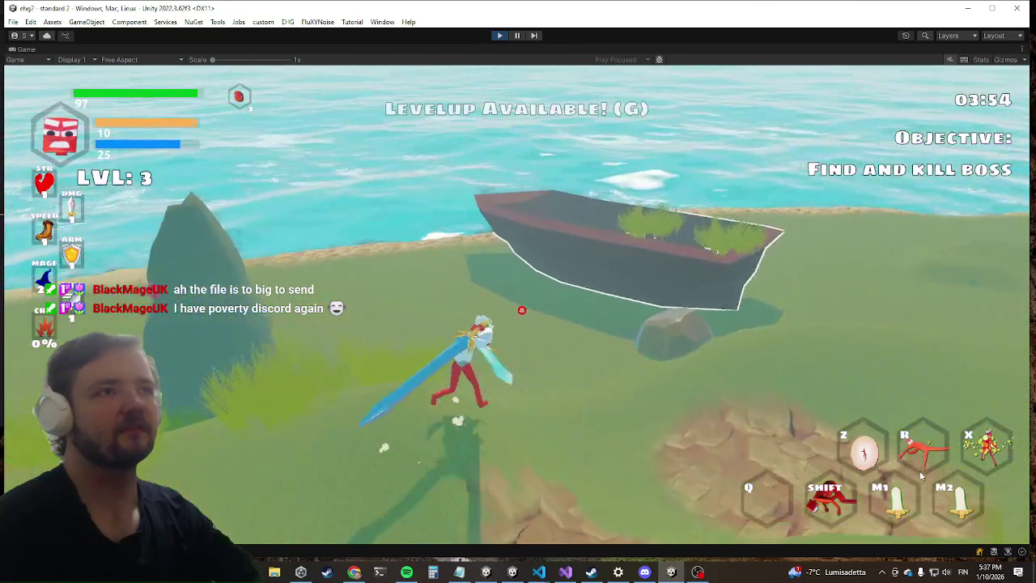
key("shift")
key("w")
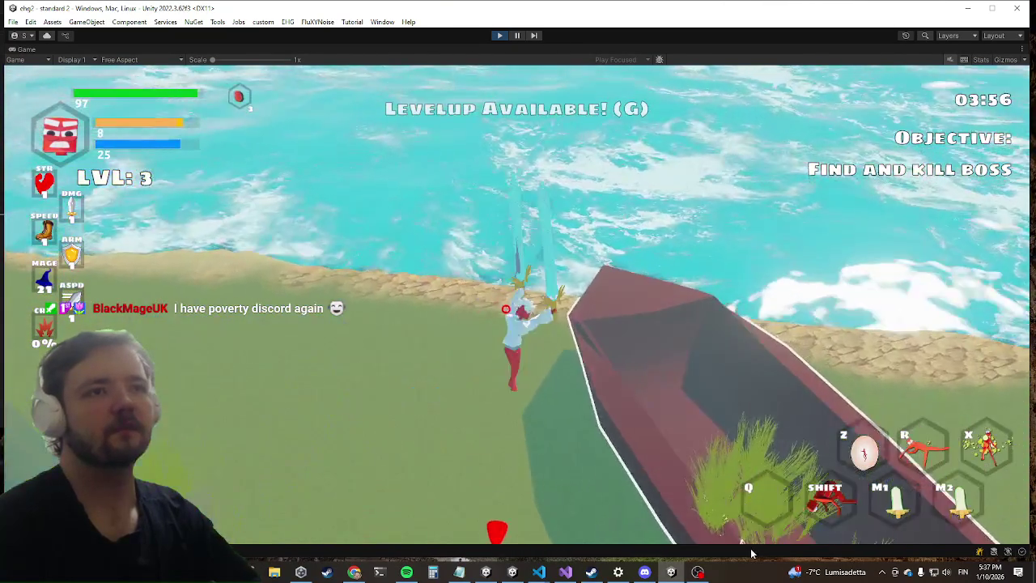
key("w")
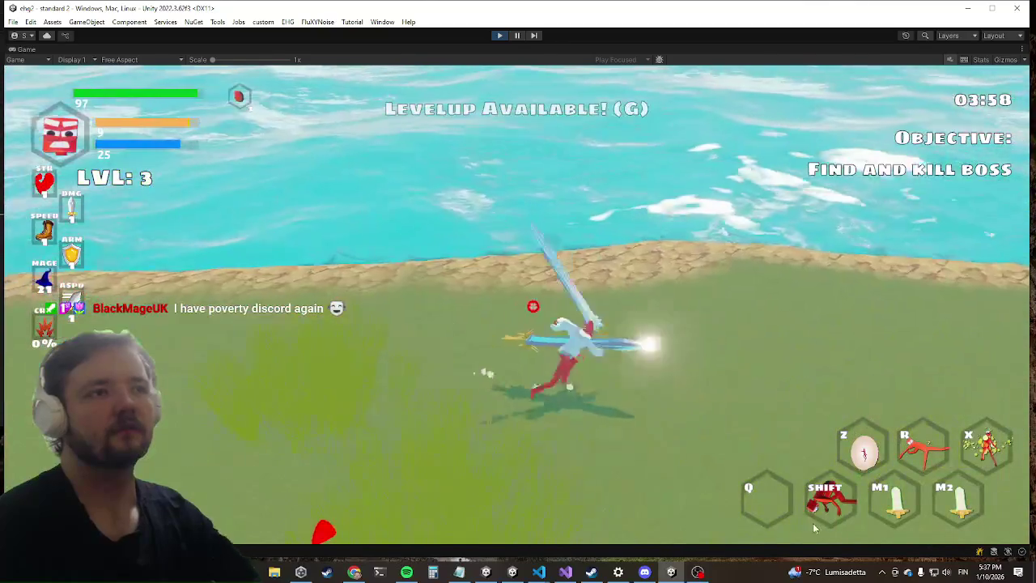
key("w")
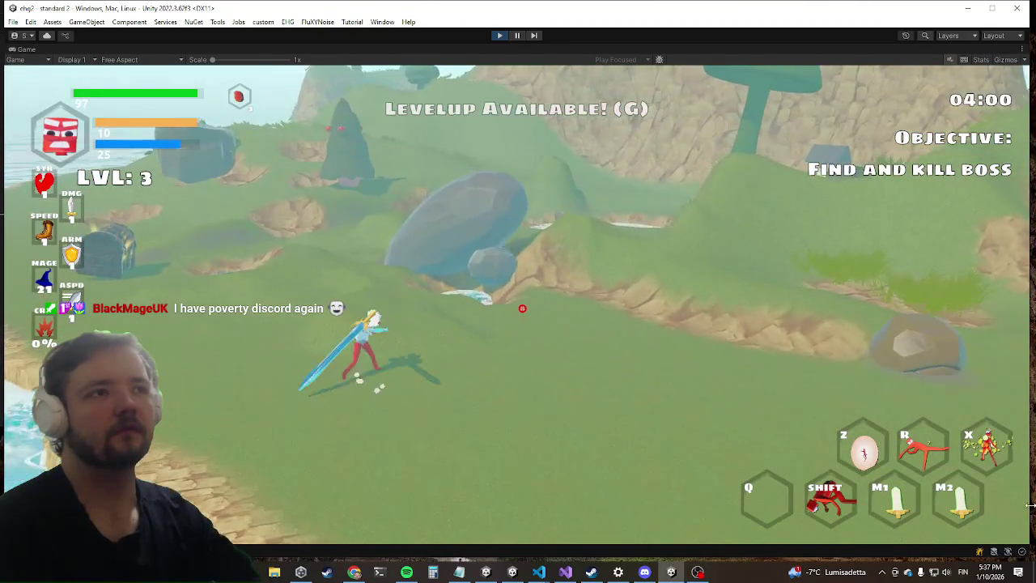
left_click(508, 312)
key("w")
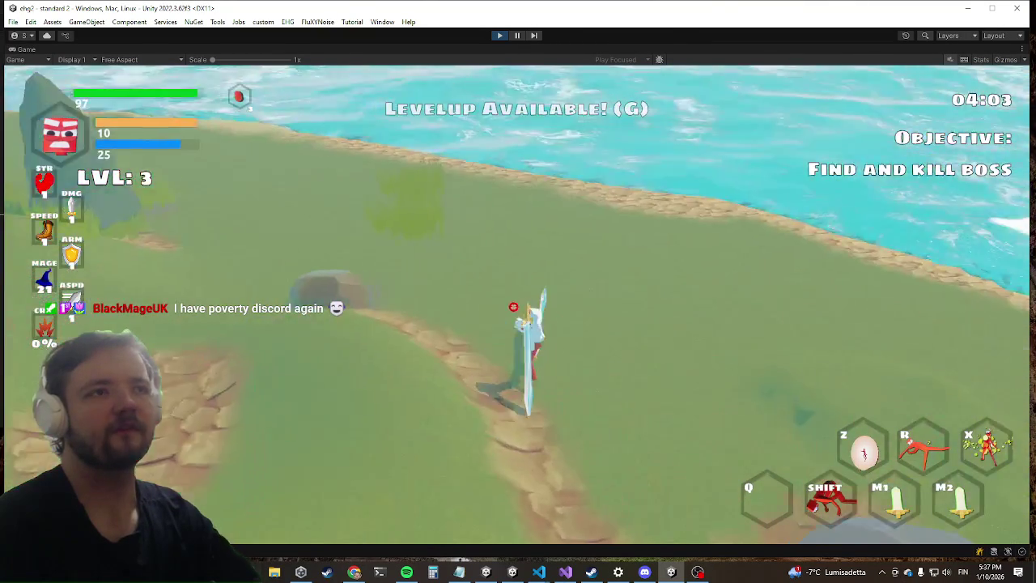
key("w")
left_click(514, 307)
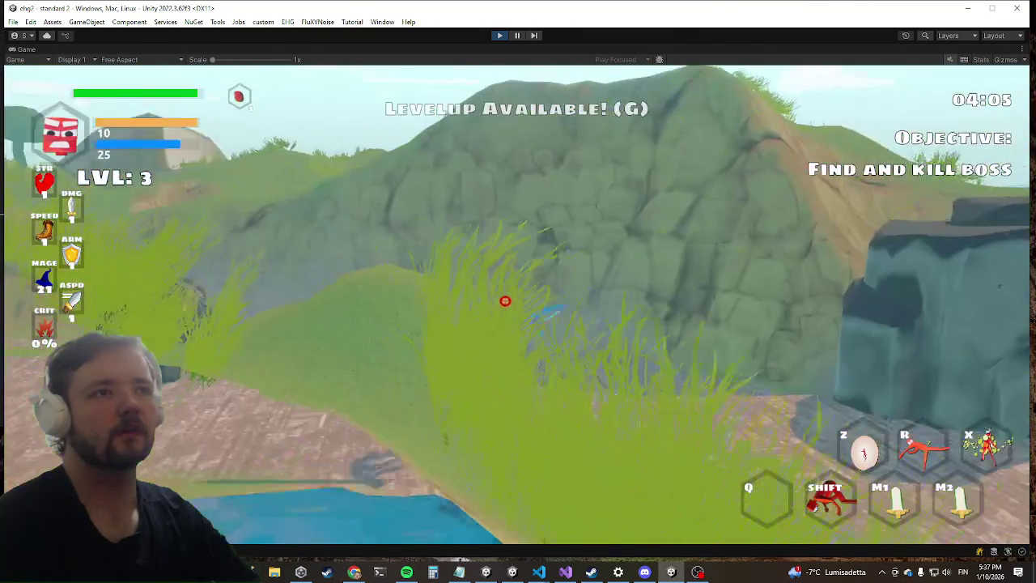
key("w")
left_click(505, 300)
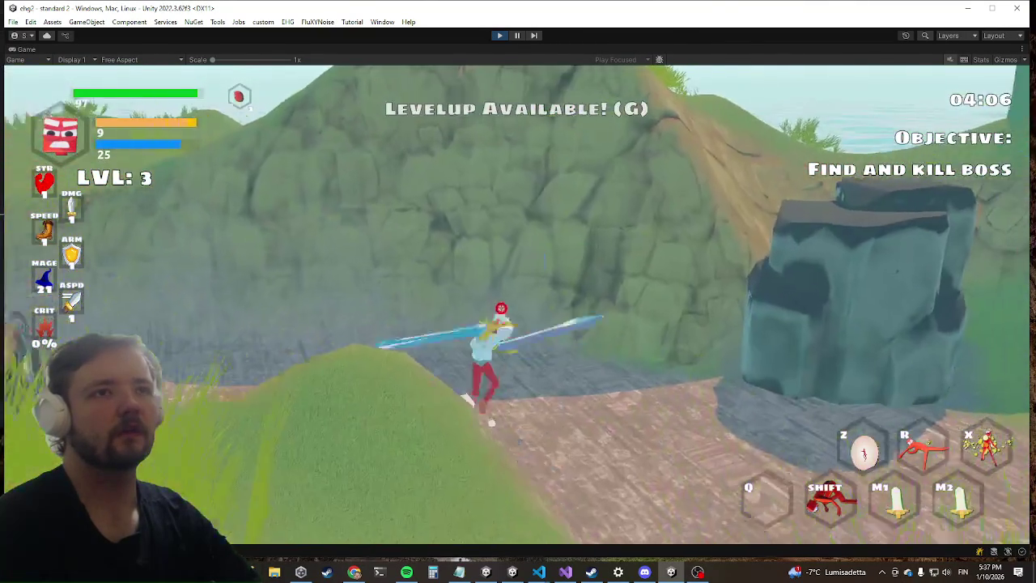
key("w")
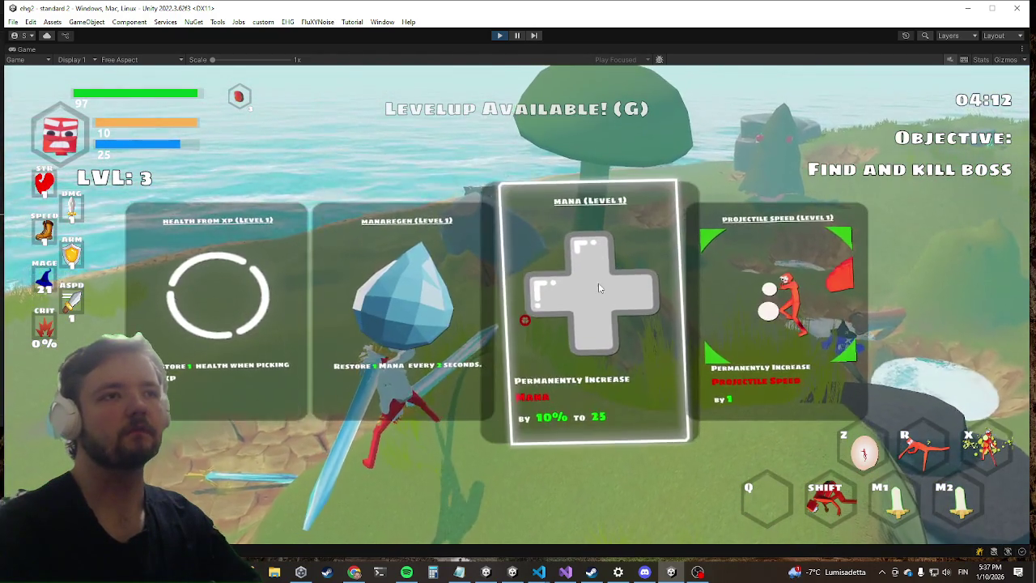
Take the Mana (Level 1) upgrade, then advance on Jurdald and strike him three times with the sword.
left_click(598, 288)
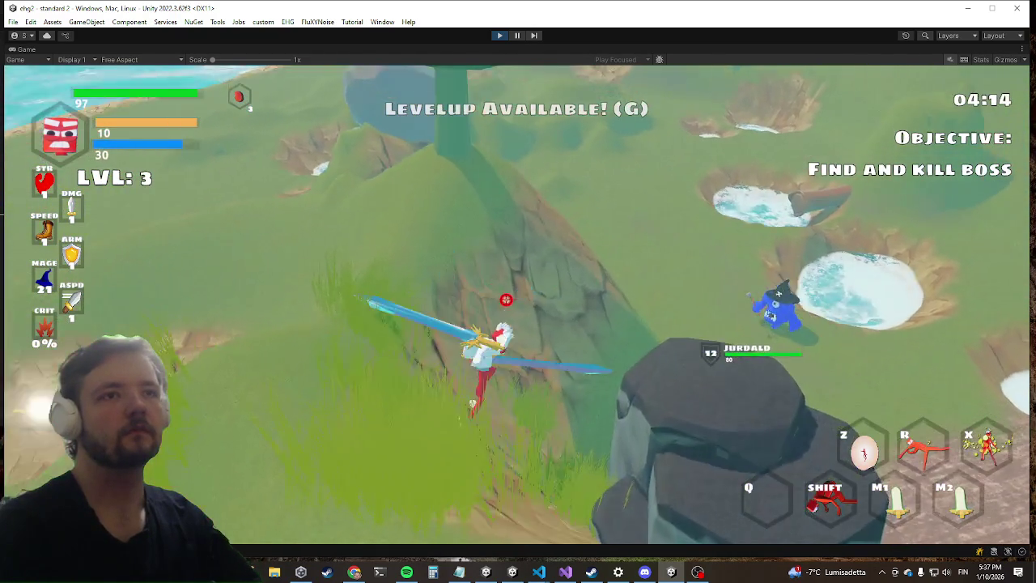
key("w")
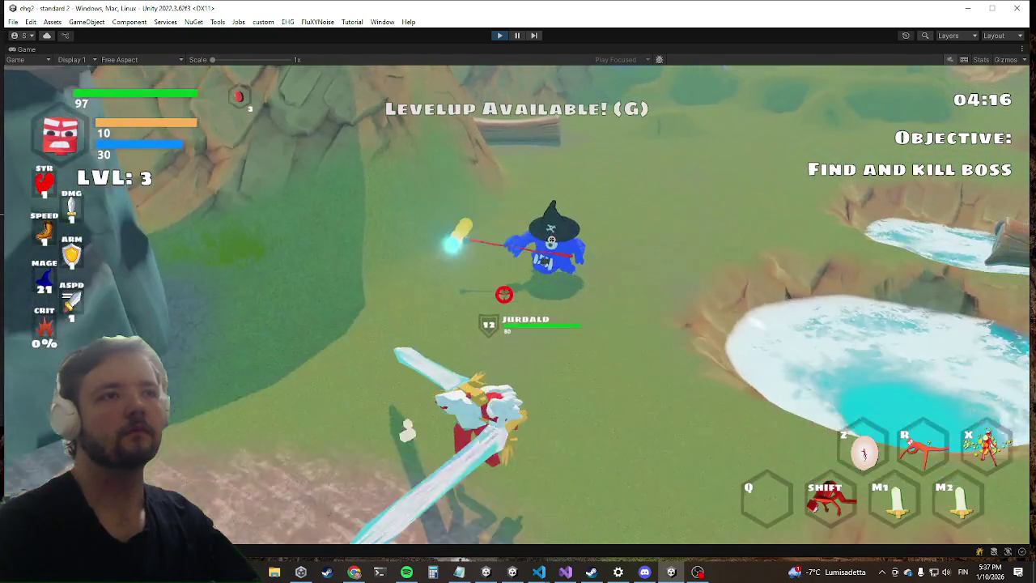
left_click(510, 299)
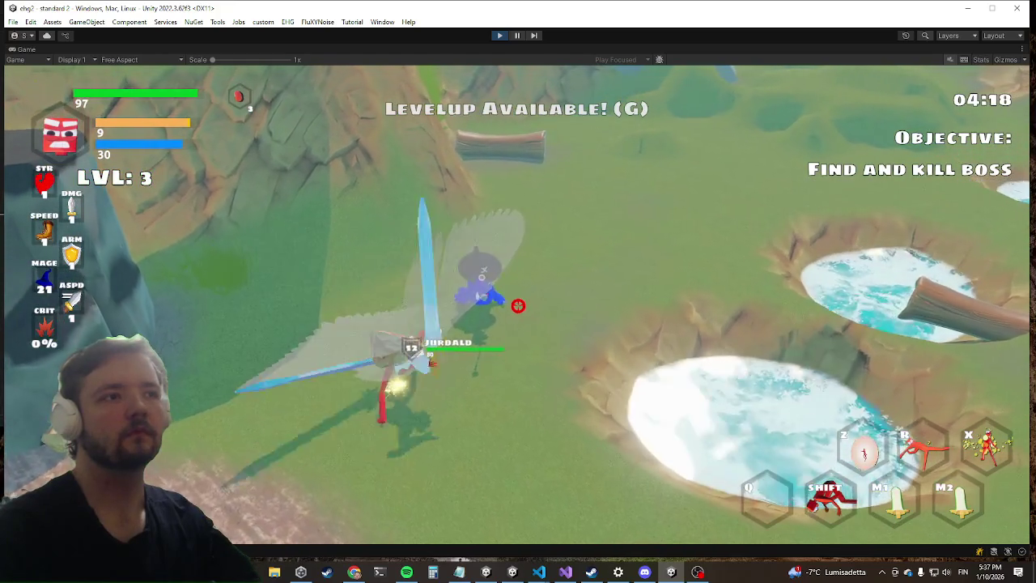
left_click(518, 305)
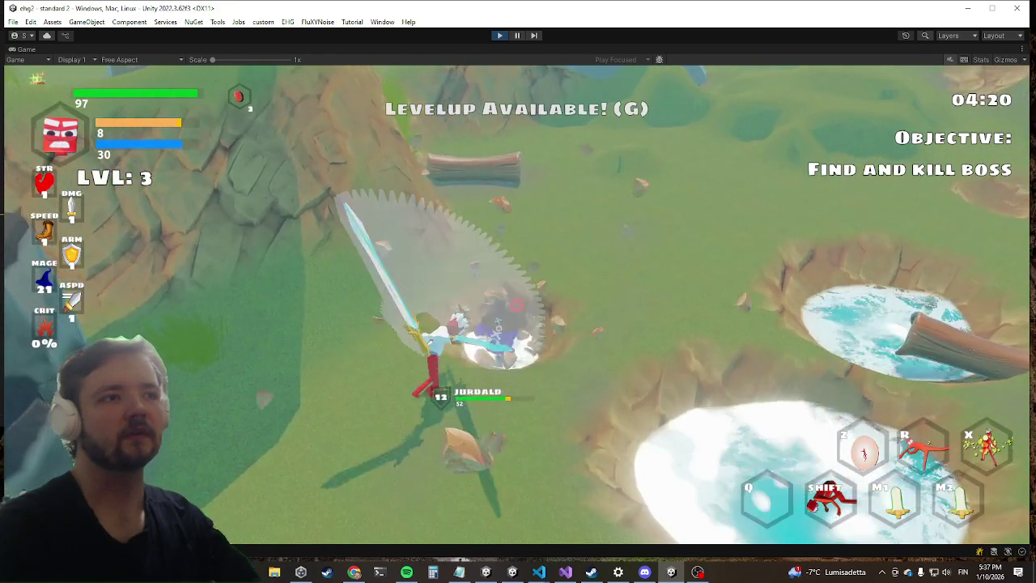
left_click(518, 305)
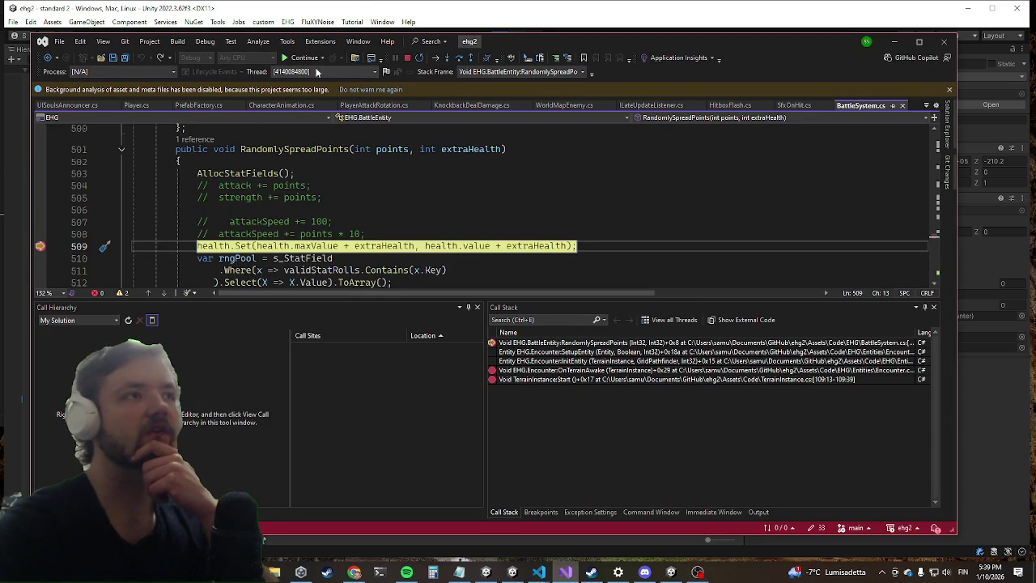
Resume execution past the breakpoint in Visual Studio and return to the running game.
key("F5")
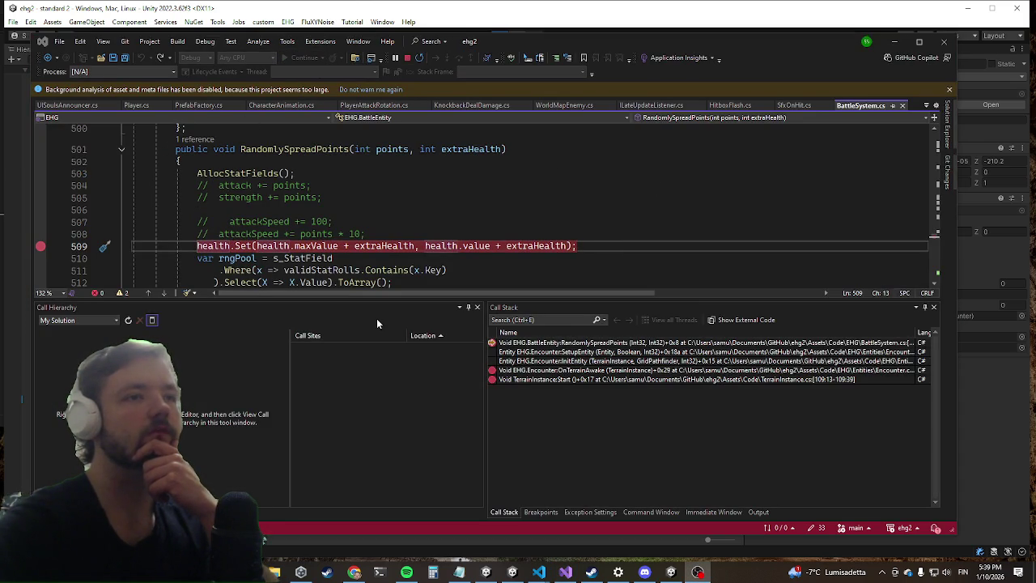
key("alt+Tab")
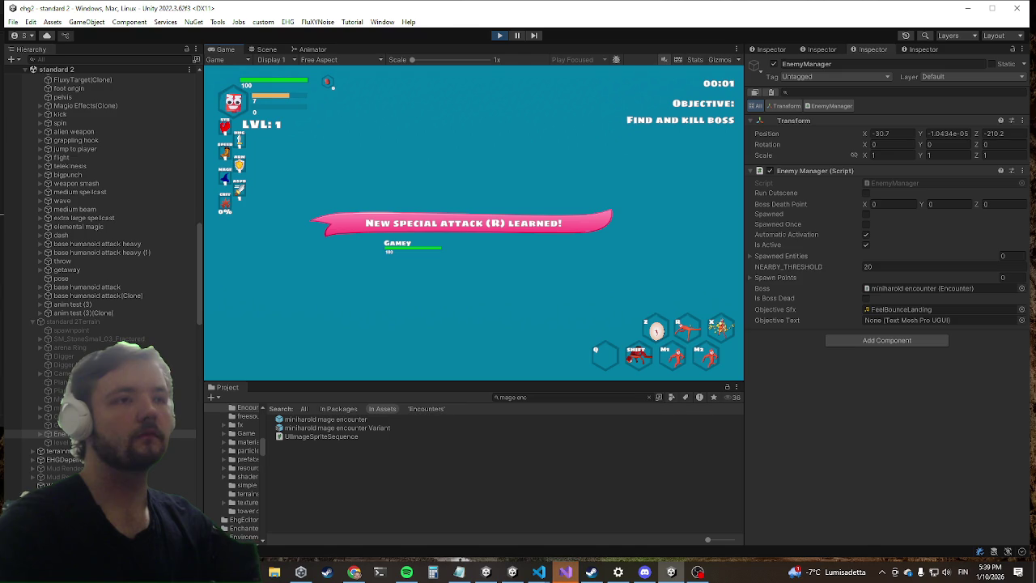
key("alt+Tab")
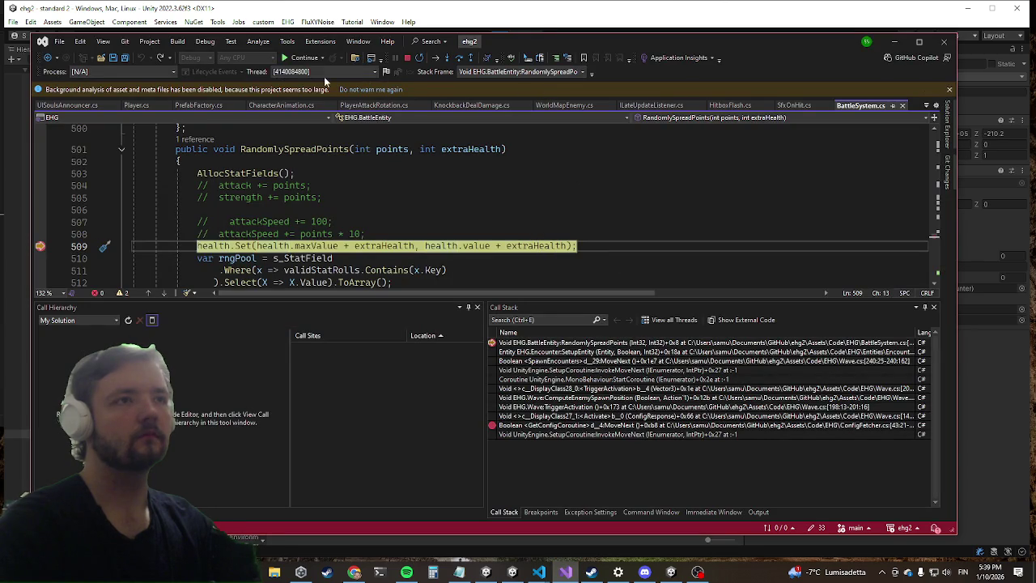
key("F5")
key("alt+Tab")
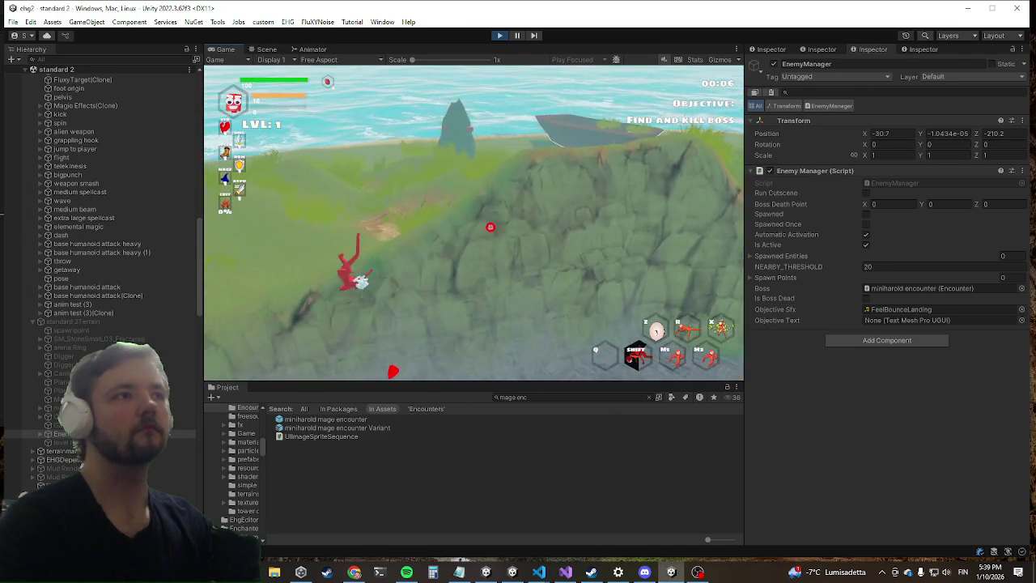
Run the killenemy command in the in-game debug console.
key("grave")
type("killenemy")
key("Return")
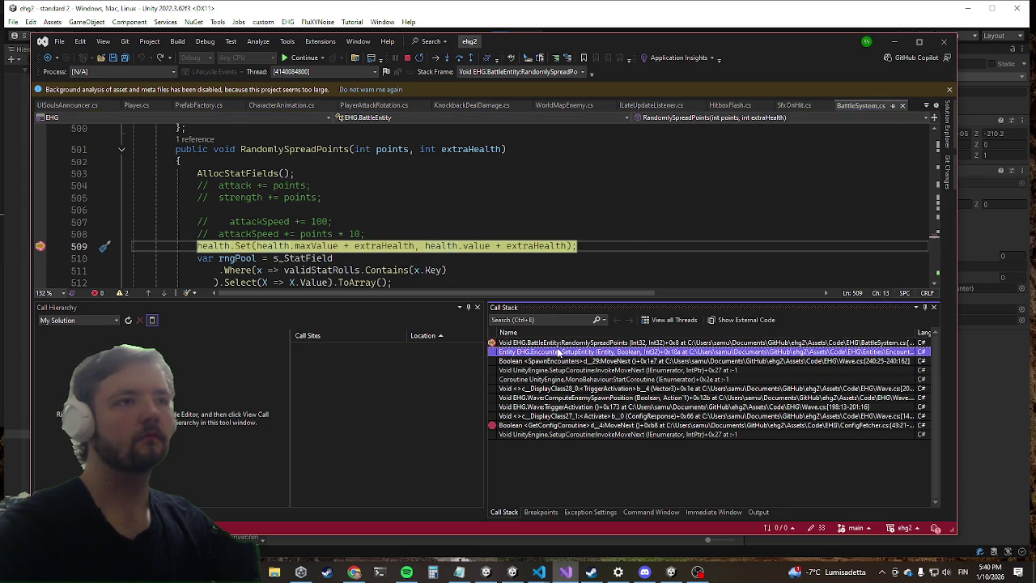
Jump to the Encounter.SetupEntity caller, change the extra health to minutes * 3, and stop debugging.
double_click(557, 352)
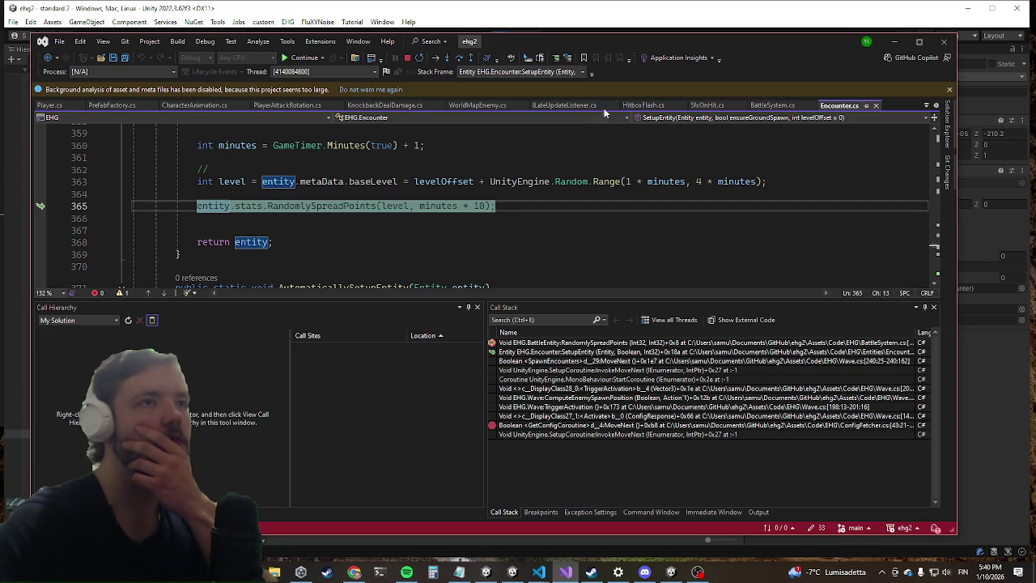
scroll(549, 196, "up", 2)
type("3")
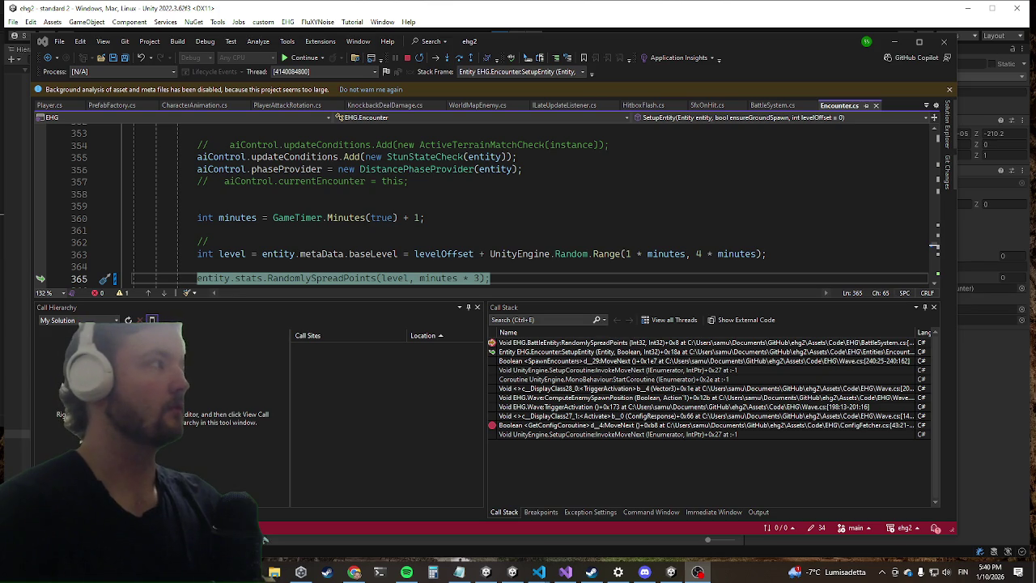
left_click(408, 58)
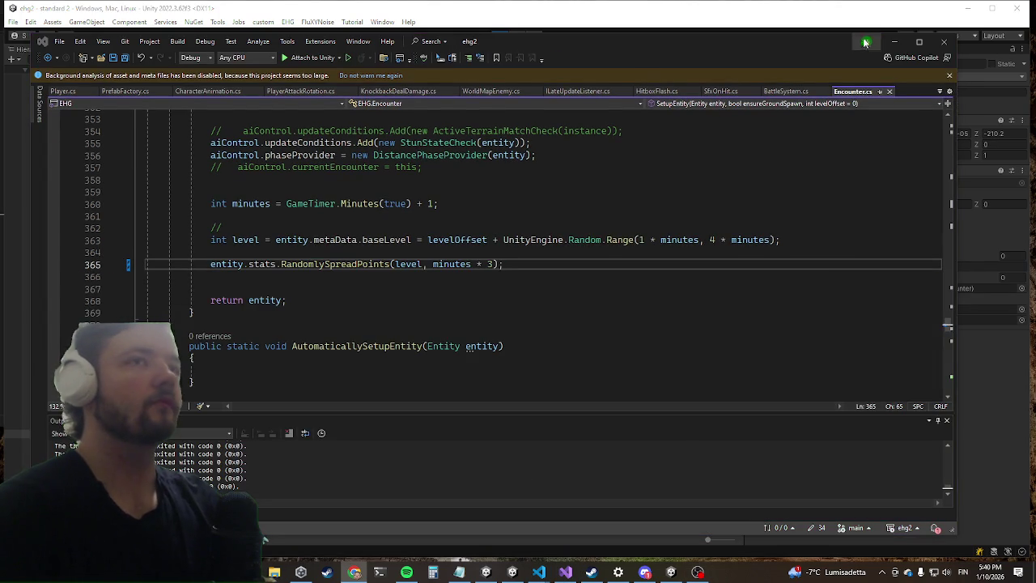
Return to Unity, maximize the Game view, and dash down the path to attack the first wizard.
left_click(893, 41)
key("shift+space")
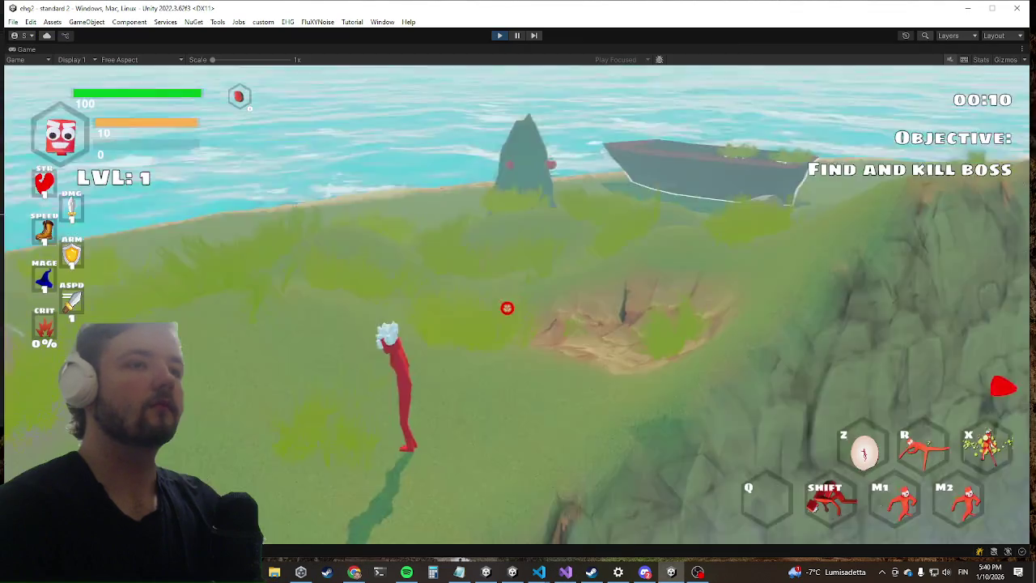
key("w")
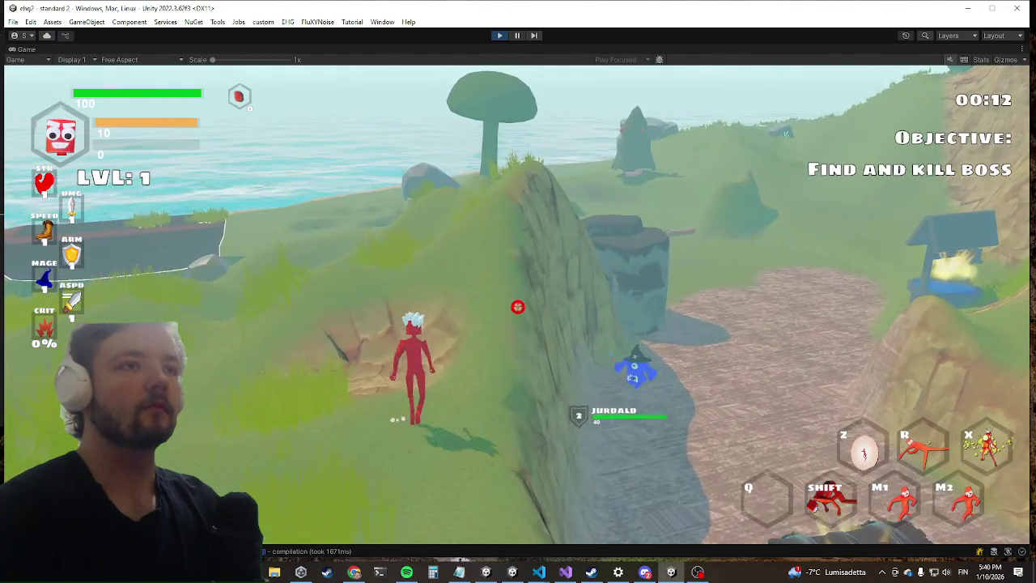
key("shift")
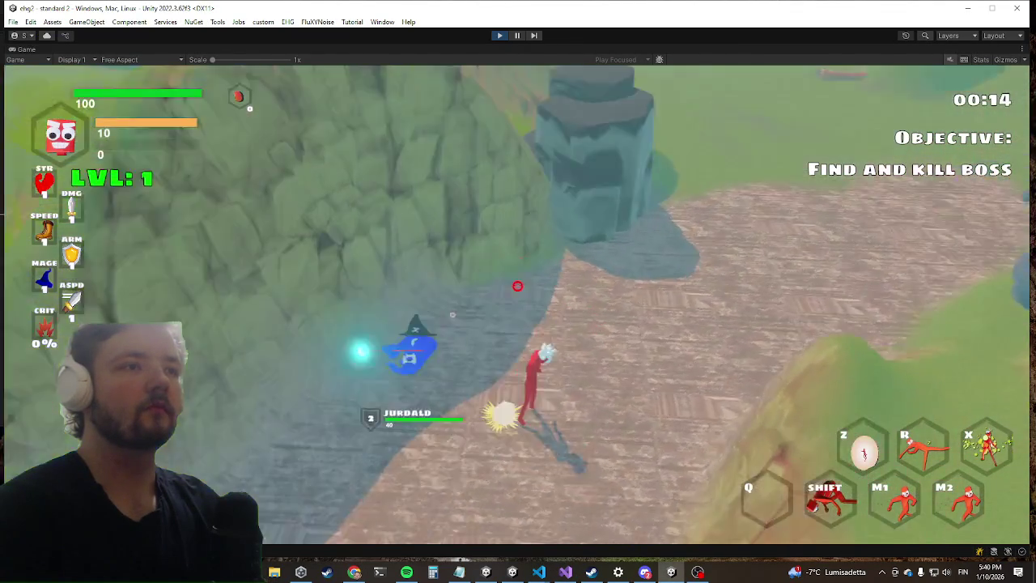
left_click(517, 286)
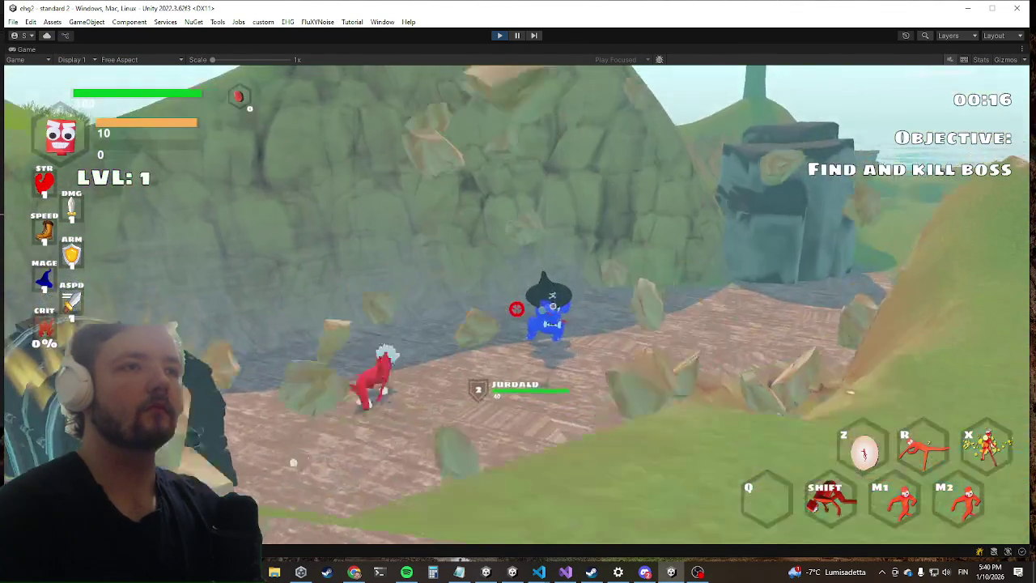
right_click(517, 306)
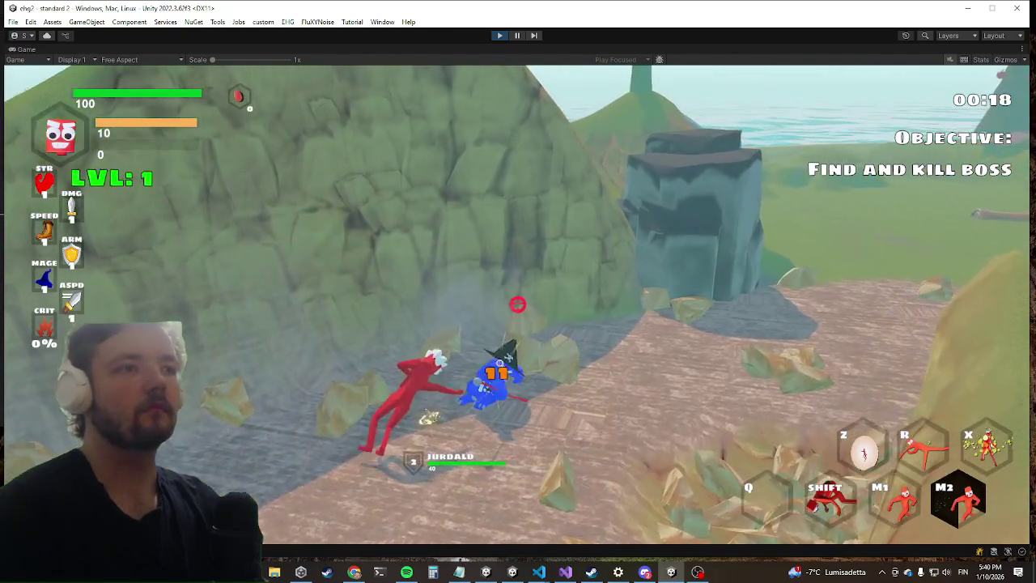
Open and close the dev console, defeat the blue enemy, then fire a beam at the Jurdald wizards by the well.
key("grave")
type("d")
key("BackSpace")
key("grave")
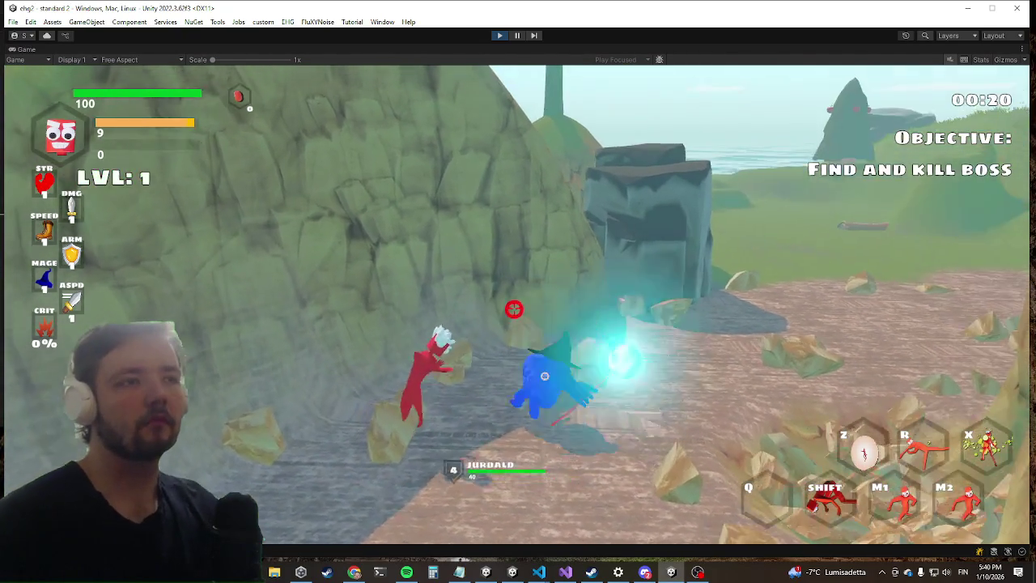
left_click(486, 306)
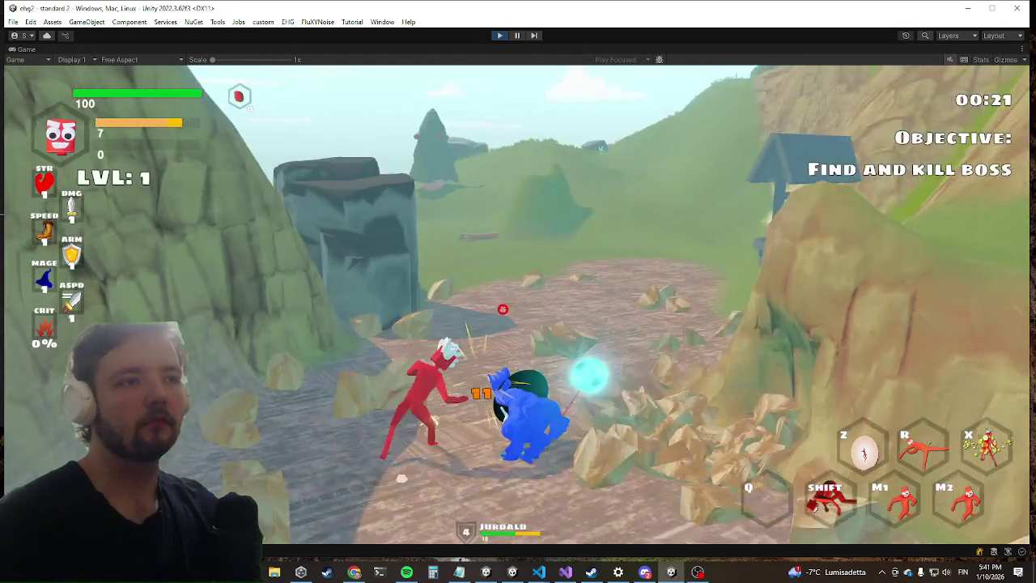
left_click(518, 291)
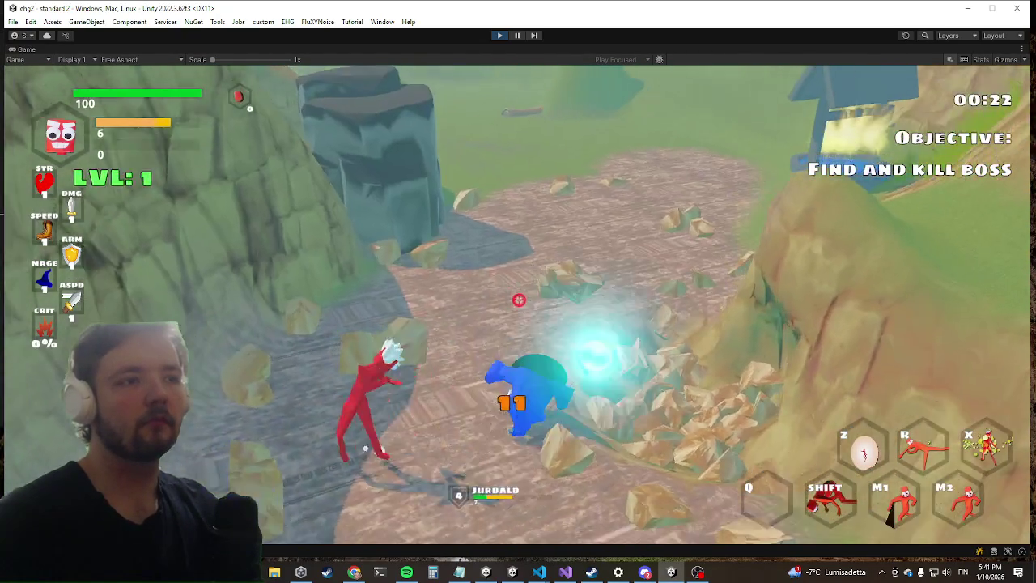
right_click(518, 300)
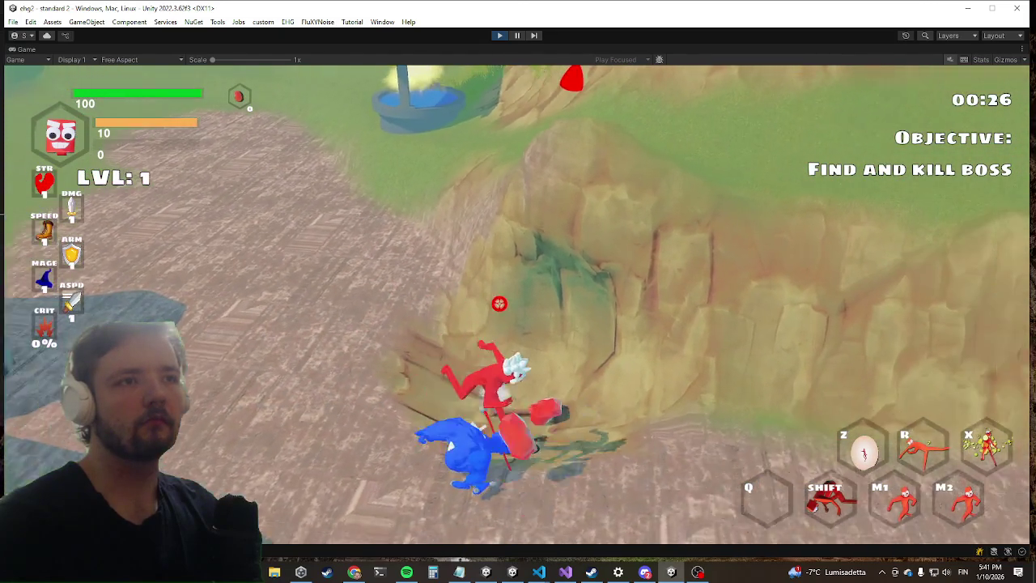
left_click(518, 308)
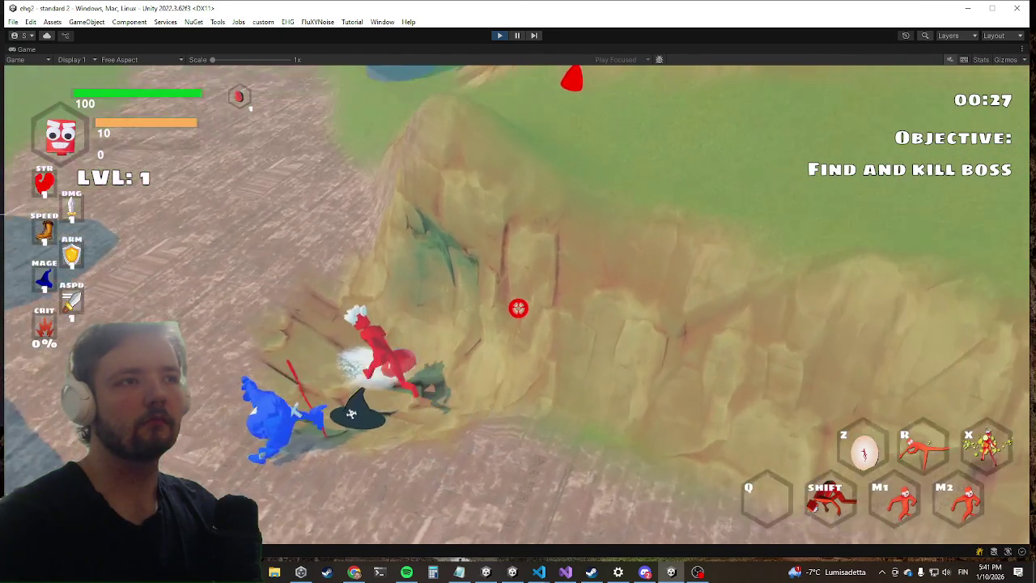
left_click(518, 308)
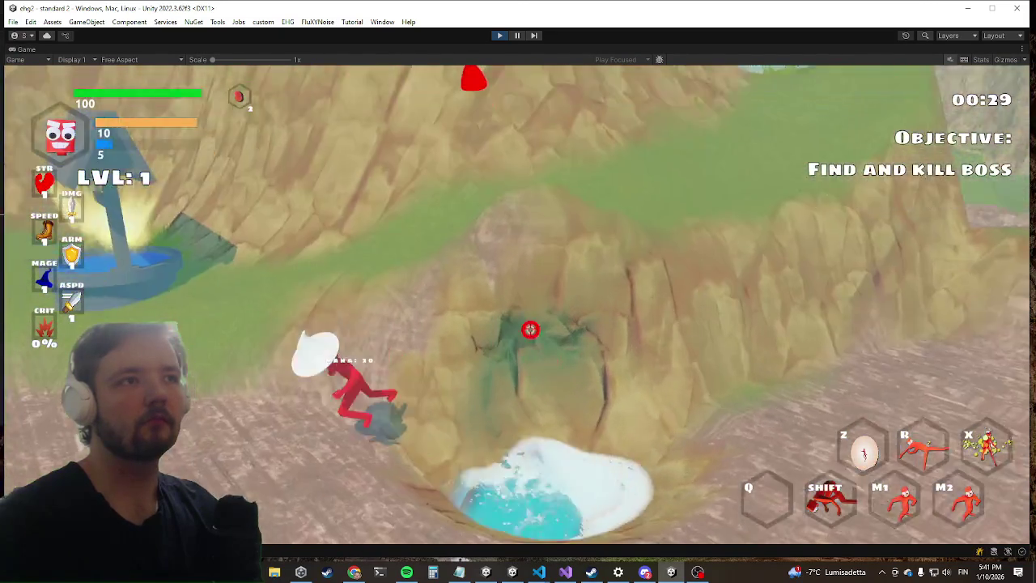
key("w")
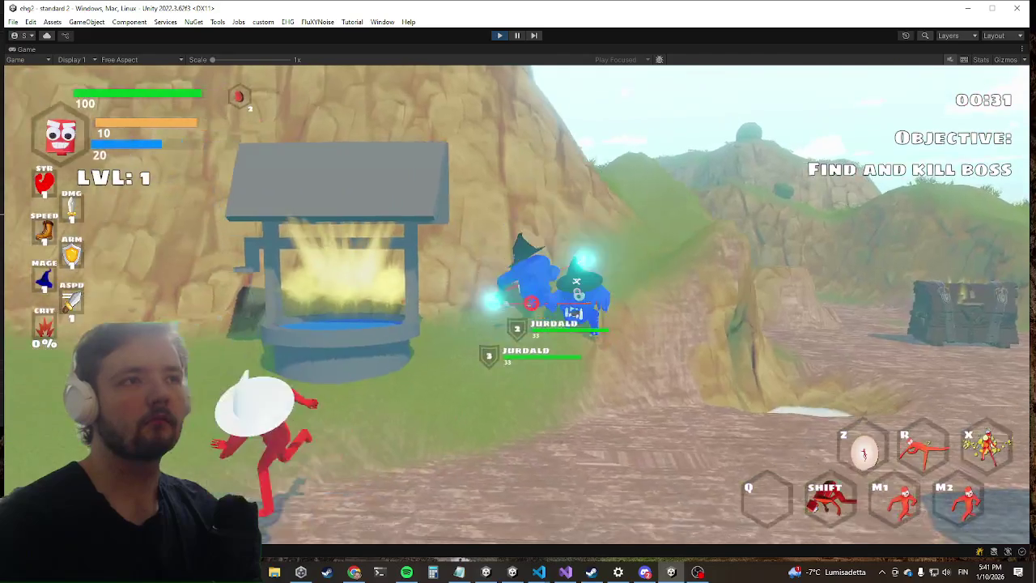
left_click(530, 302)
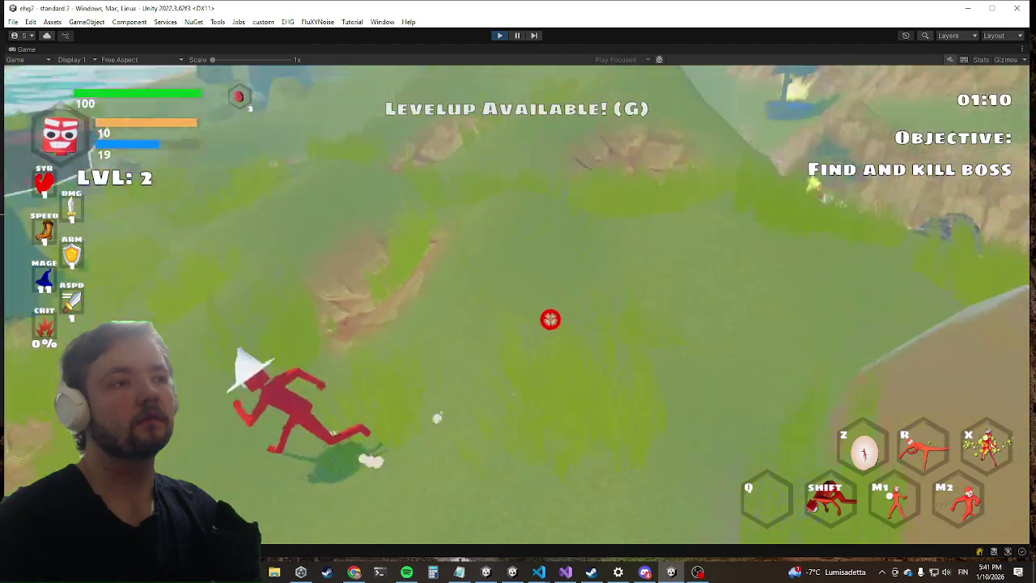
Run the character over the hills, past the ponds and chest, toward the rocky clearing.
key("w")
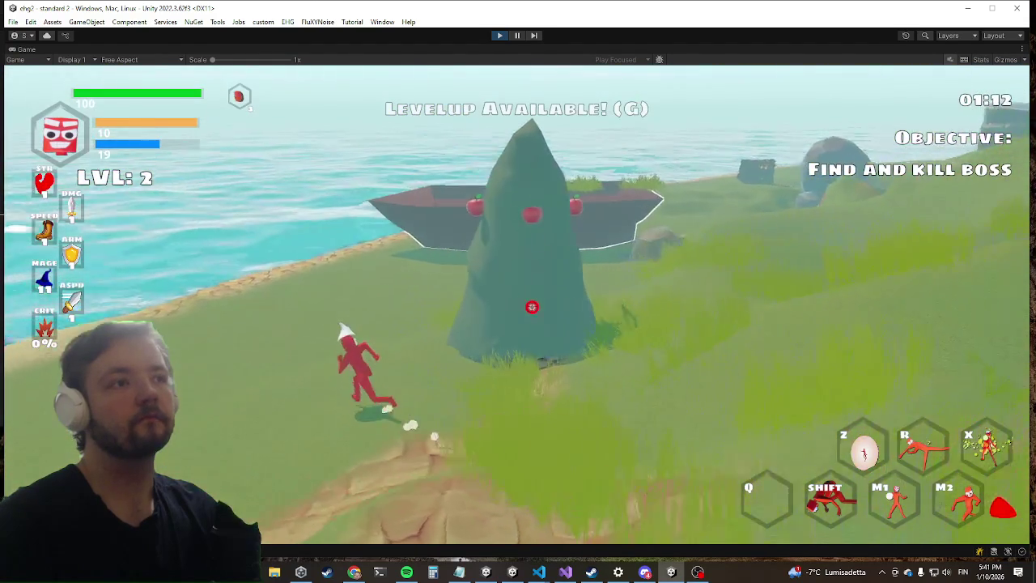
key("w")
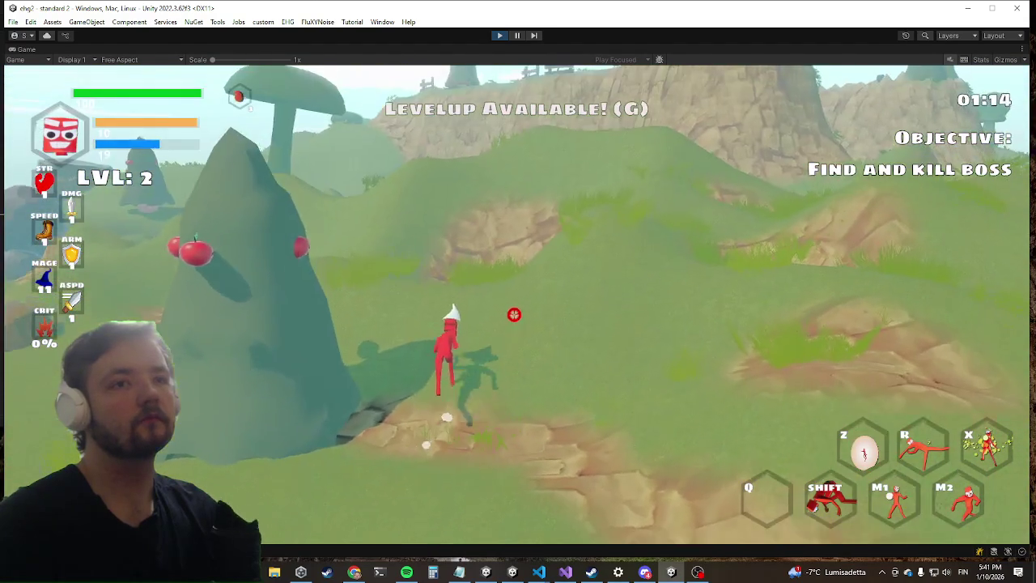
key("w")
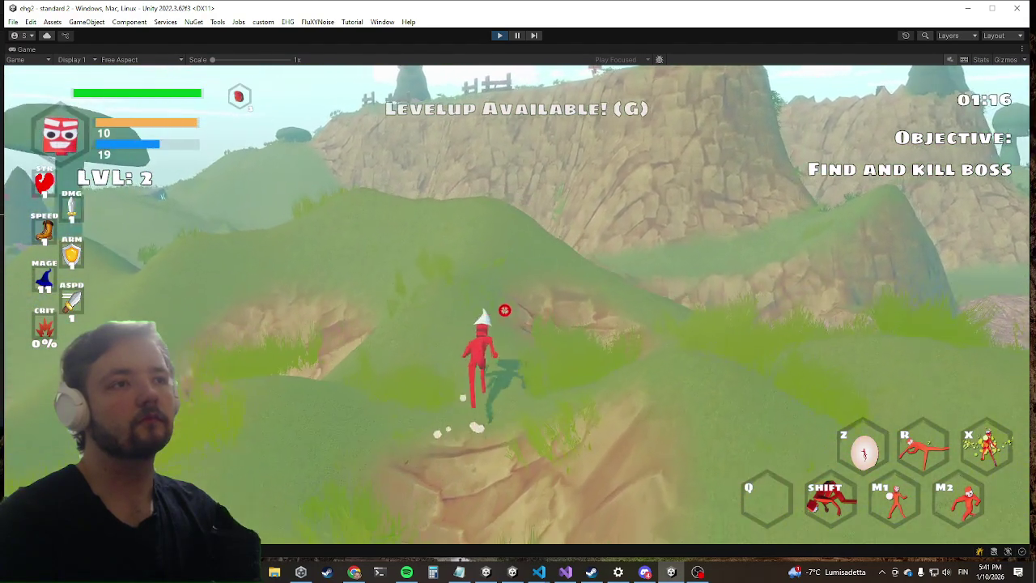
key("w")
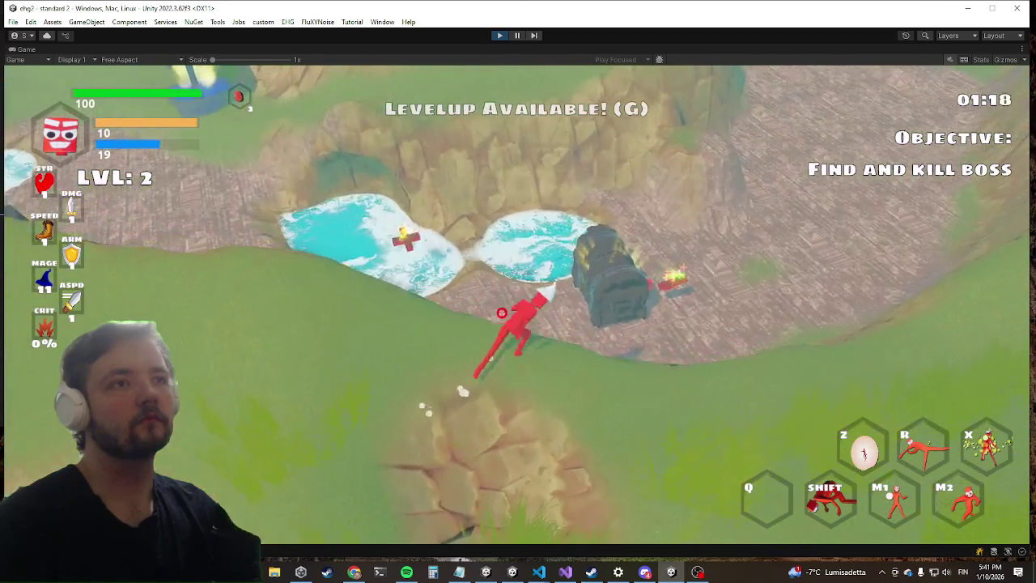
key("w")
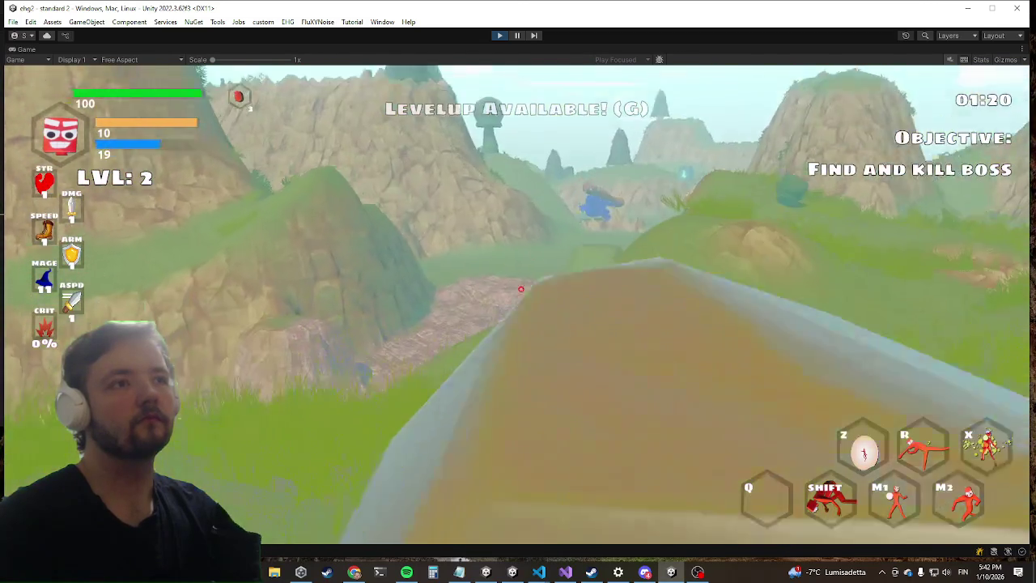
key("w")
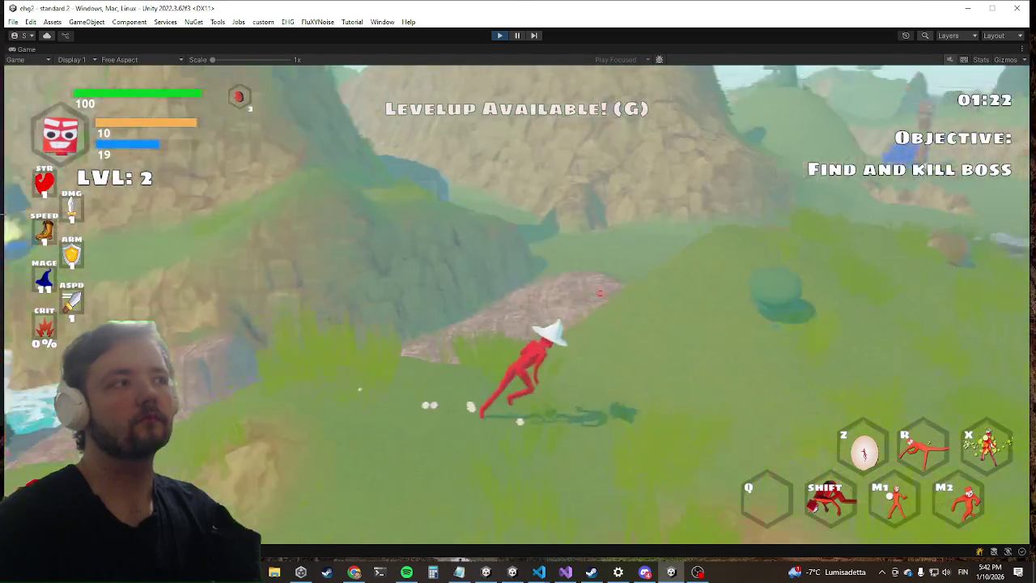
key("w")
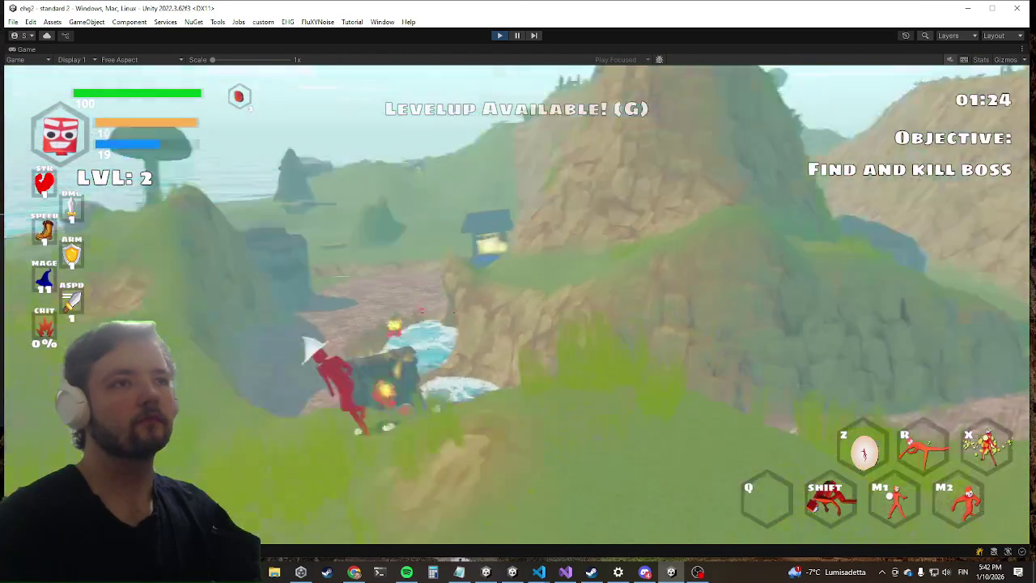
key("w")
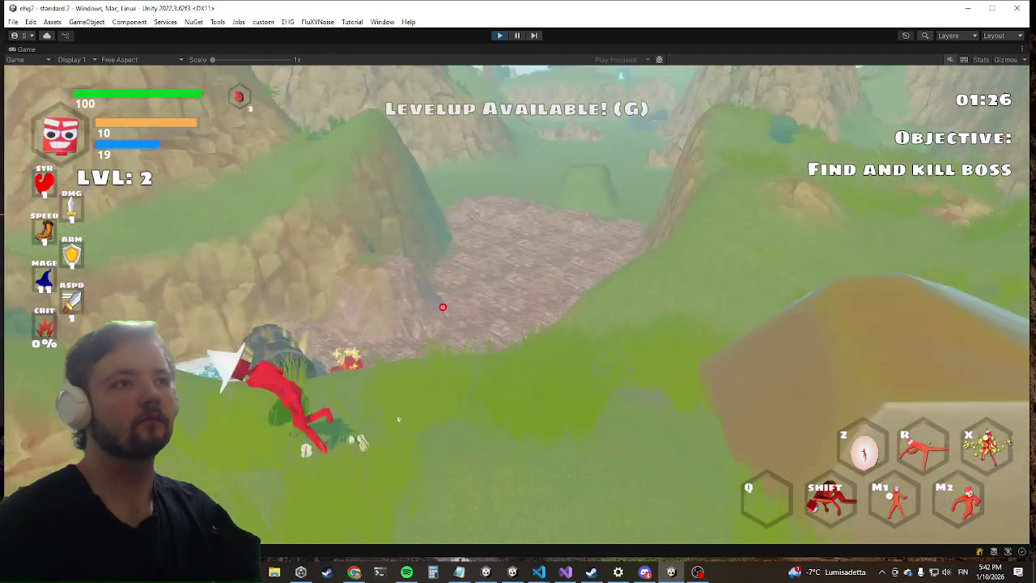
key("w")
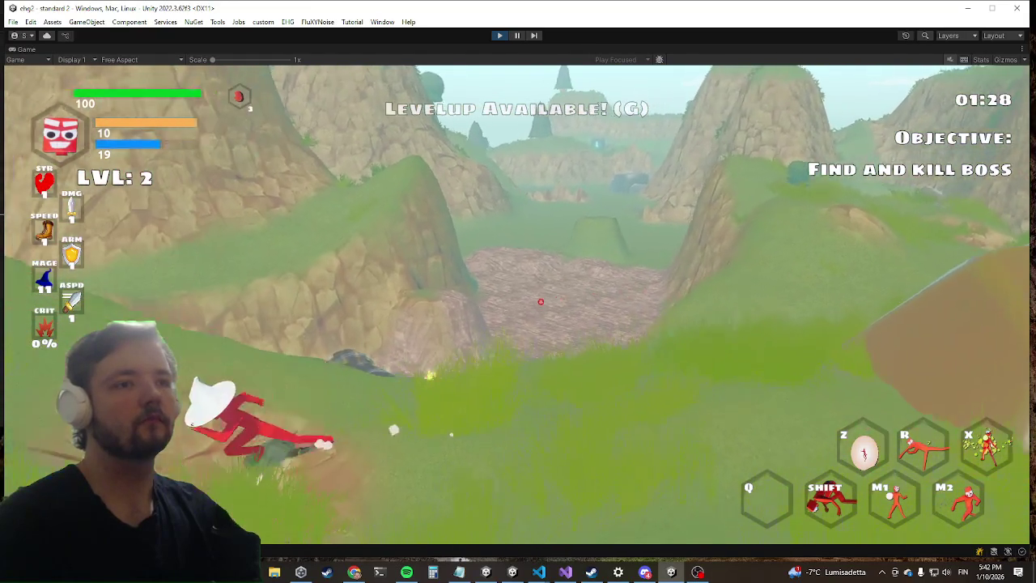
left_click(526, 307)
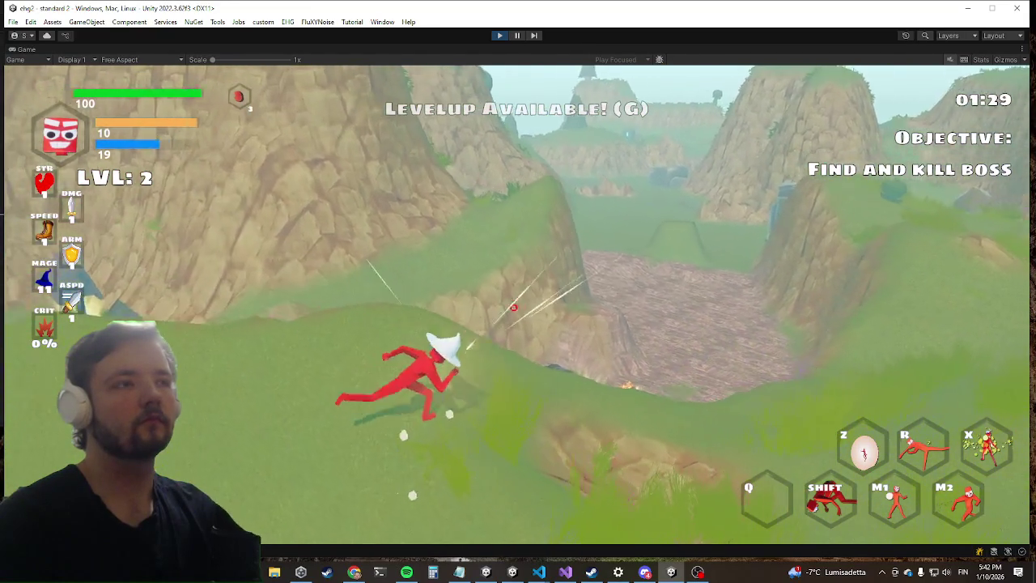
Blast the central rock with a projectile, then dash downhill along the ridge into the valley.
key("w")
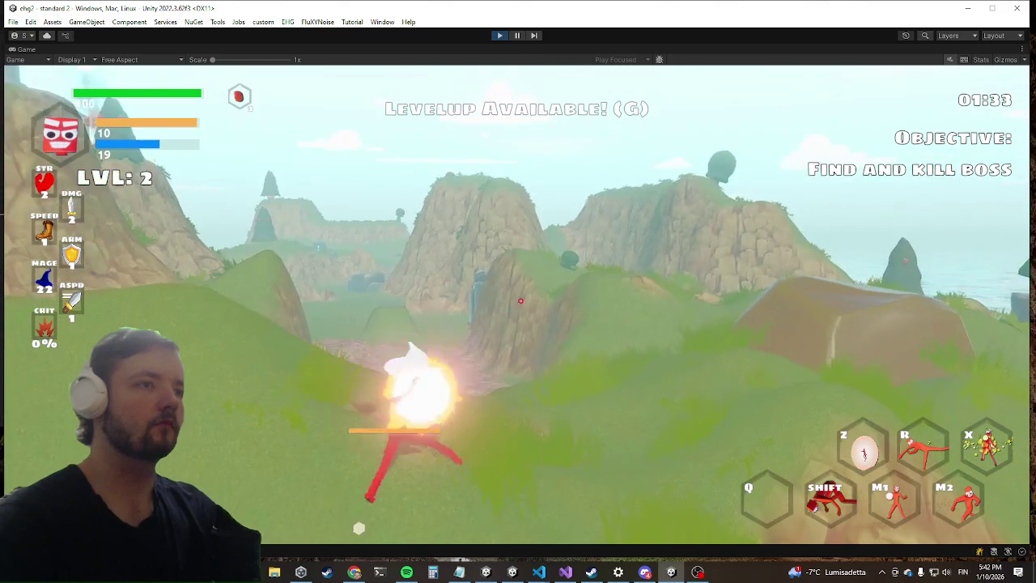
left_click(538, 300)
key("w")
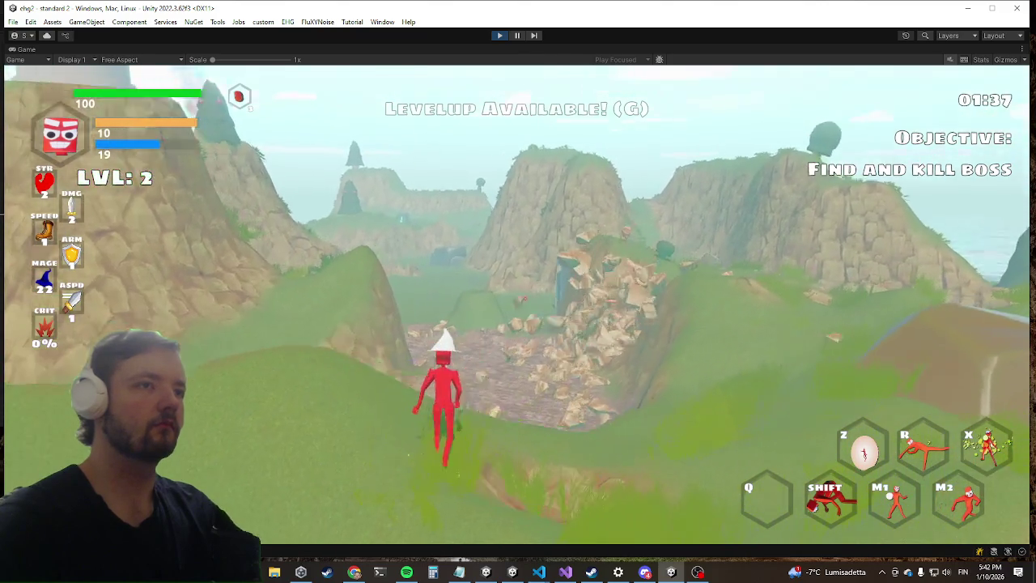
key("shift")
key("w")
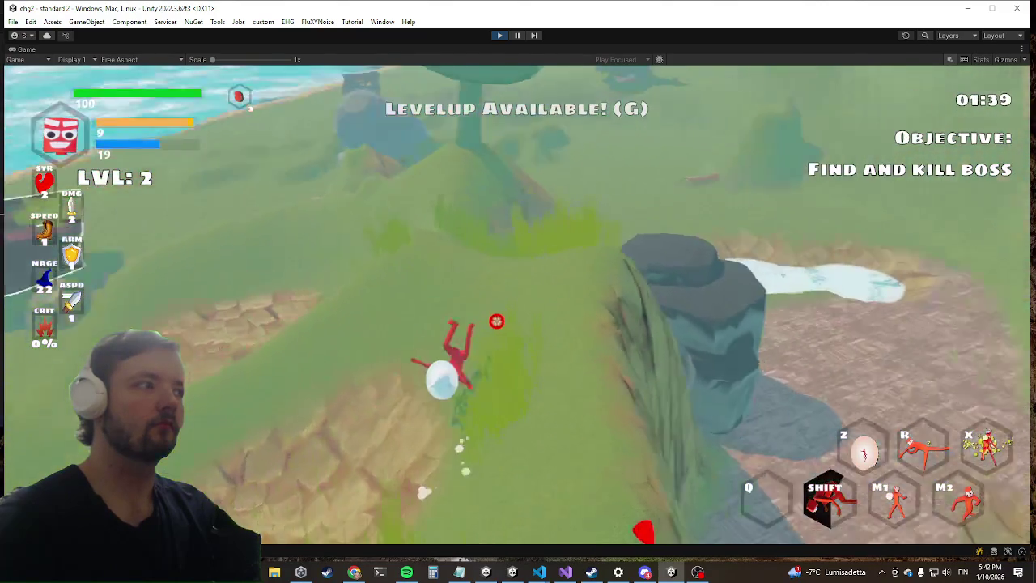
key("w")
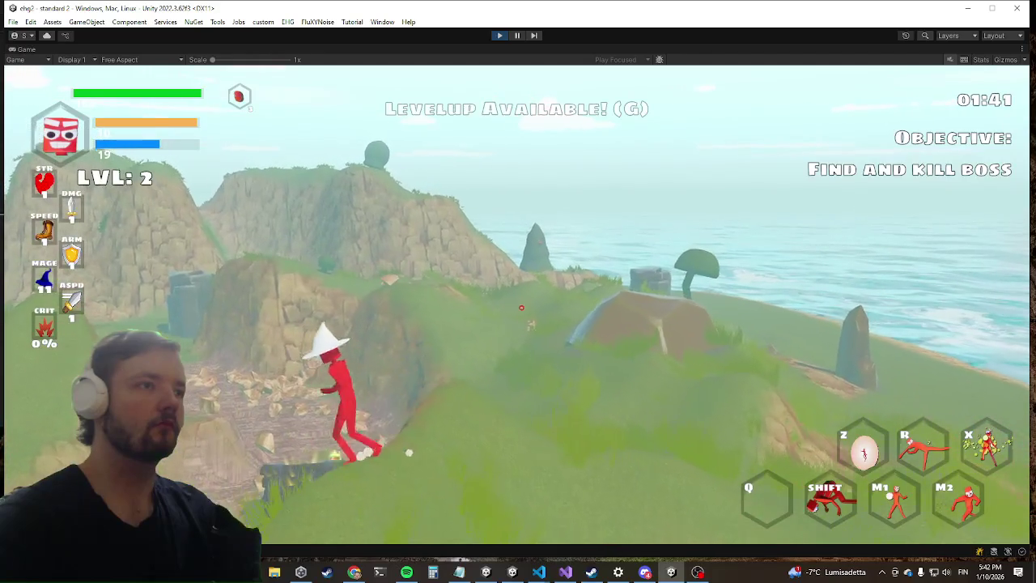
key("w")
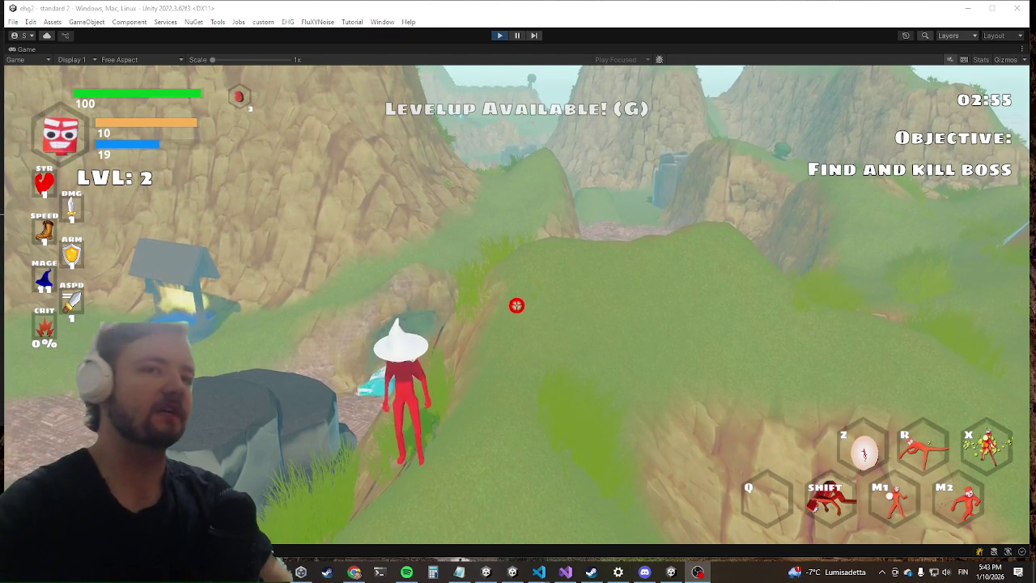
Refocus the game, then run and dash across the slopes and rocky valley.
left_click(510, 370)
key("w")
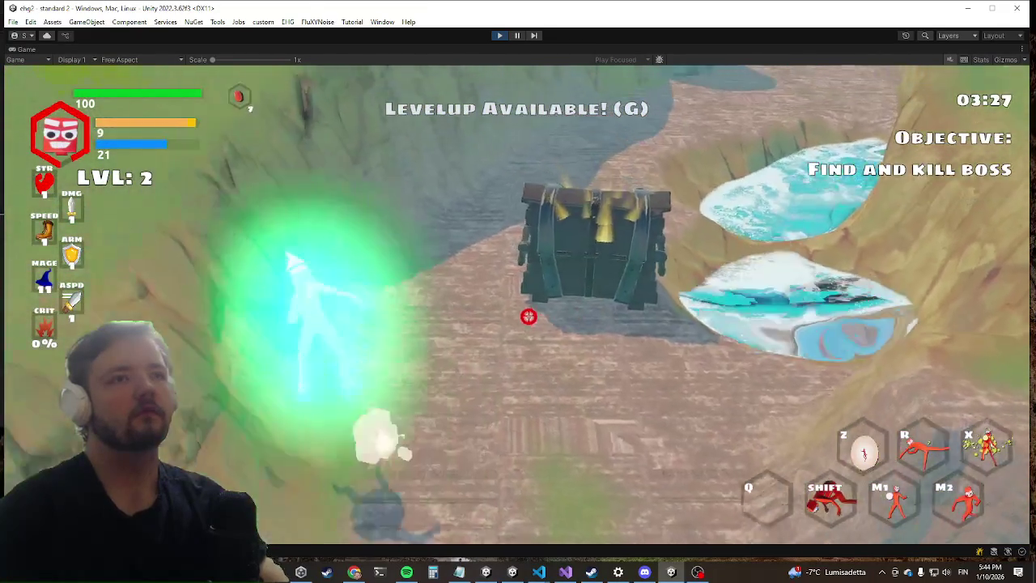
key("shift")
key("w")
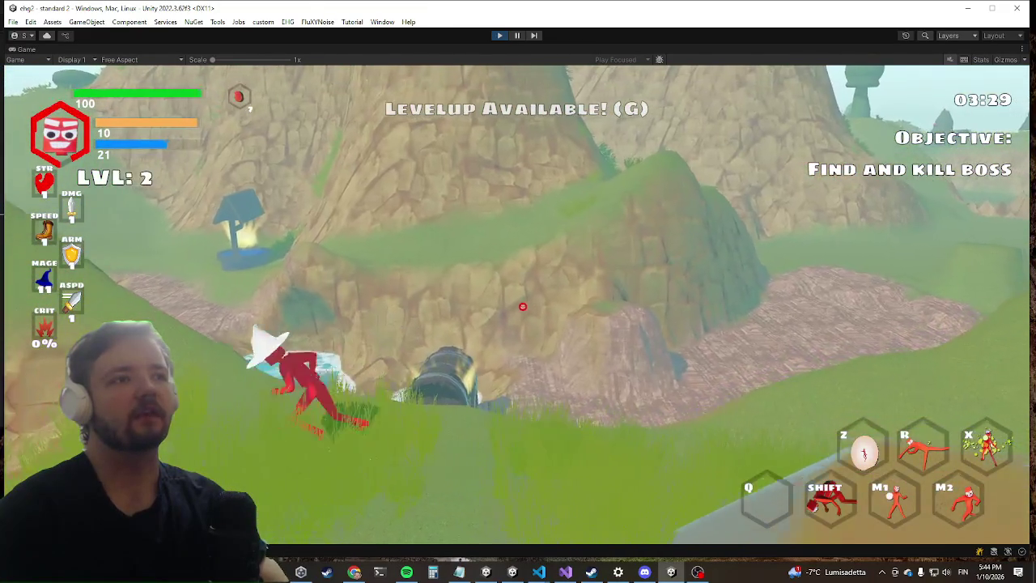
key("w")
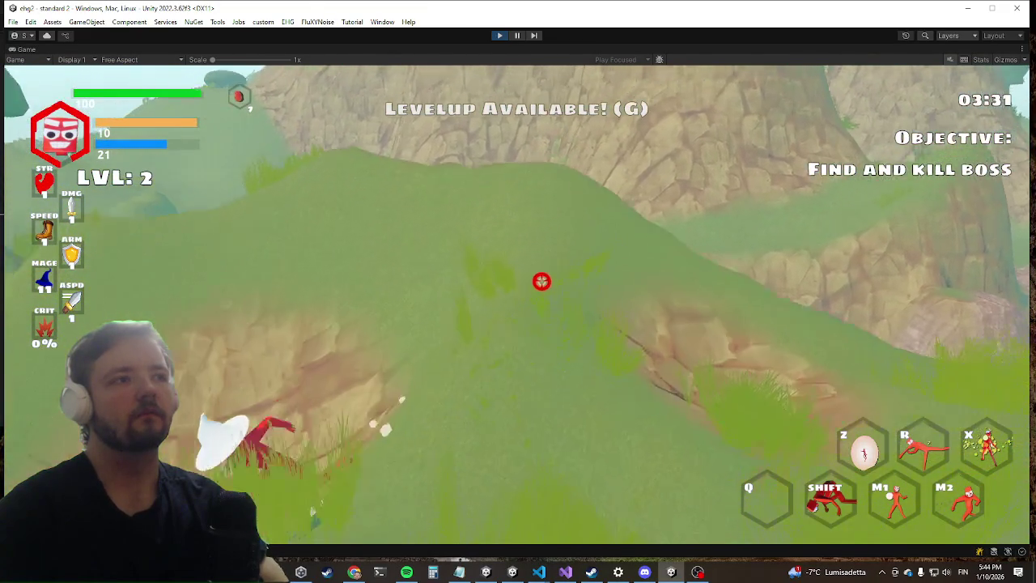
key("w")
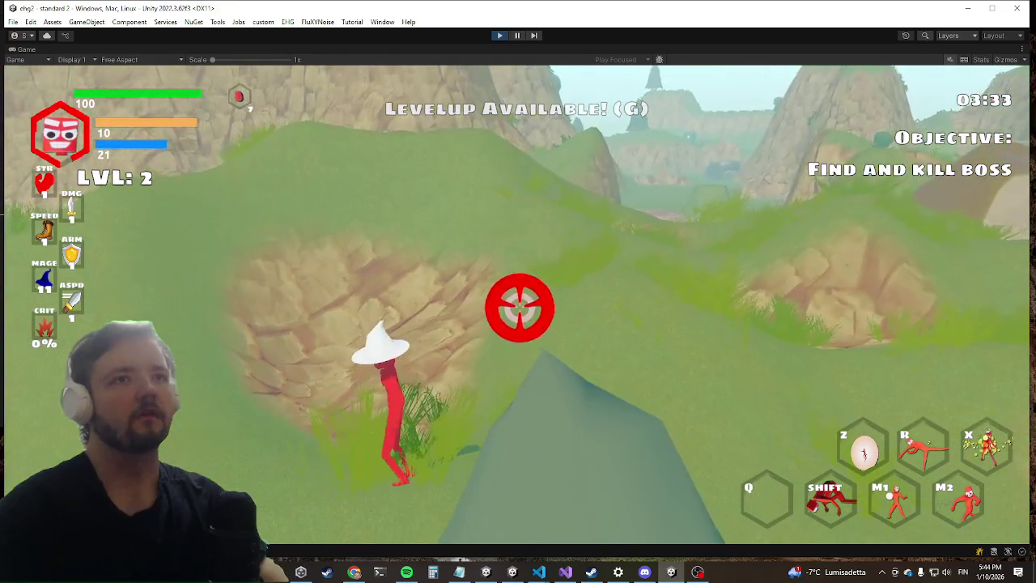
key("w")
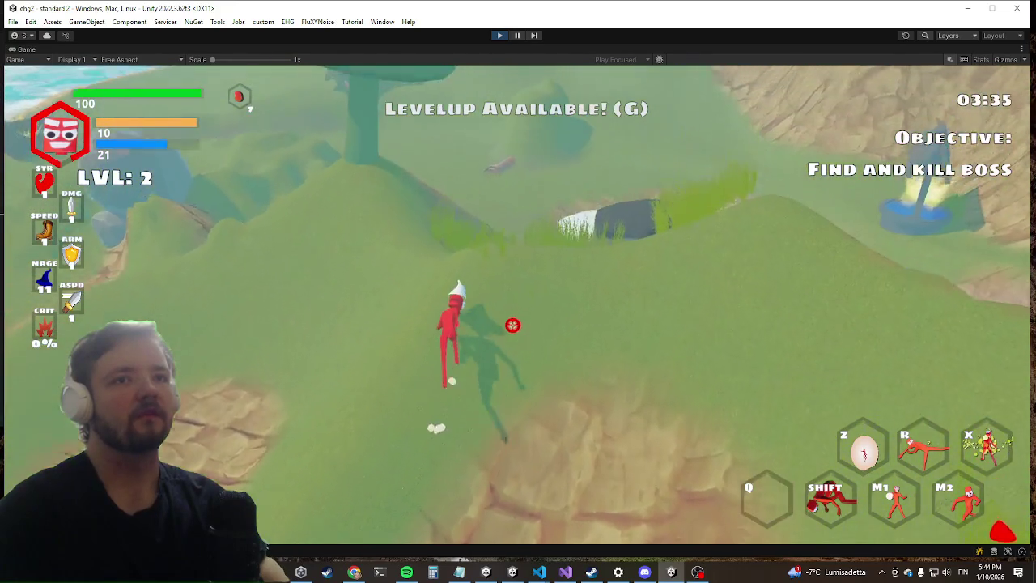
key("w")
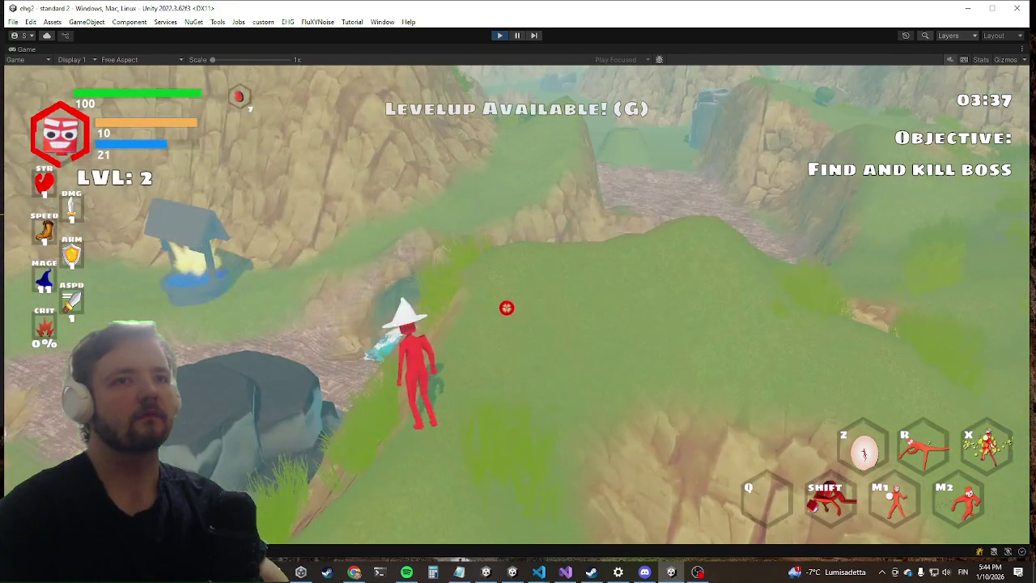
Run past the pond, then un-maximize the Game view to restore the Hierarchy, Inspector and Project panels.
key("w")
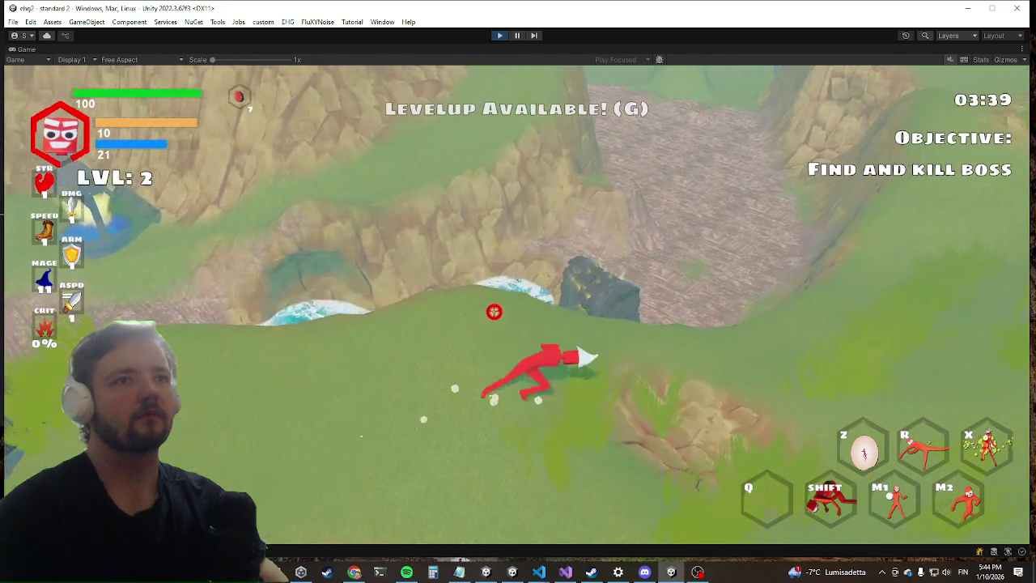
key("w")
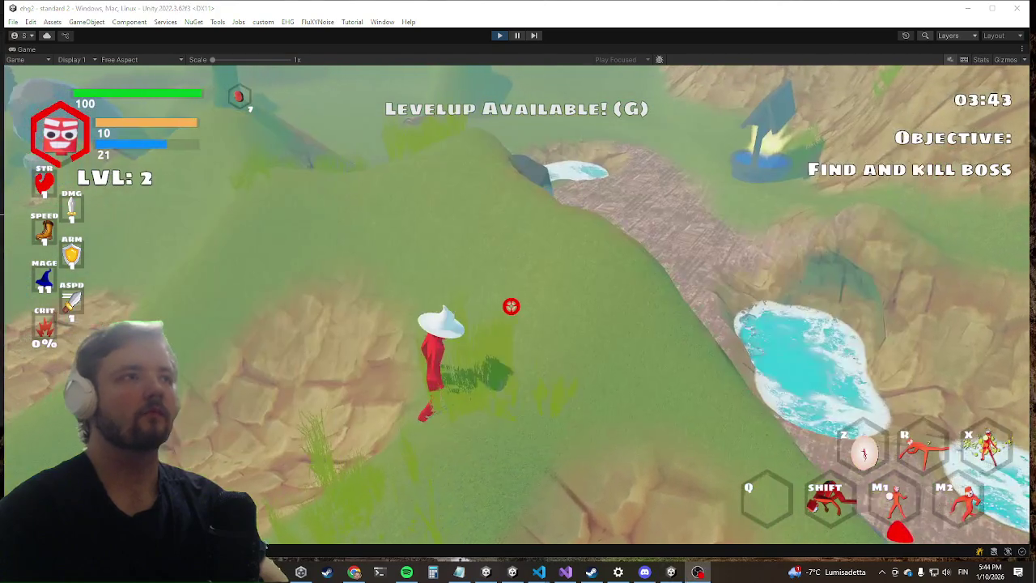
right_click(25, 50)
left_click(71, 85)
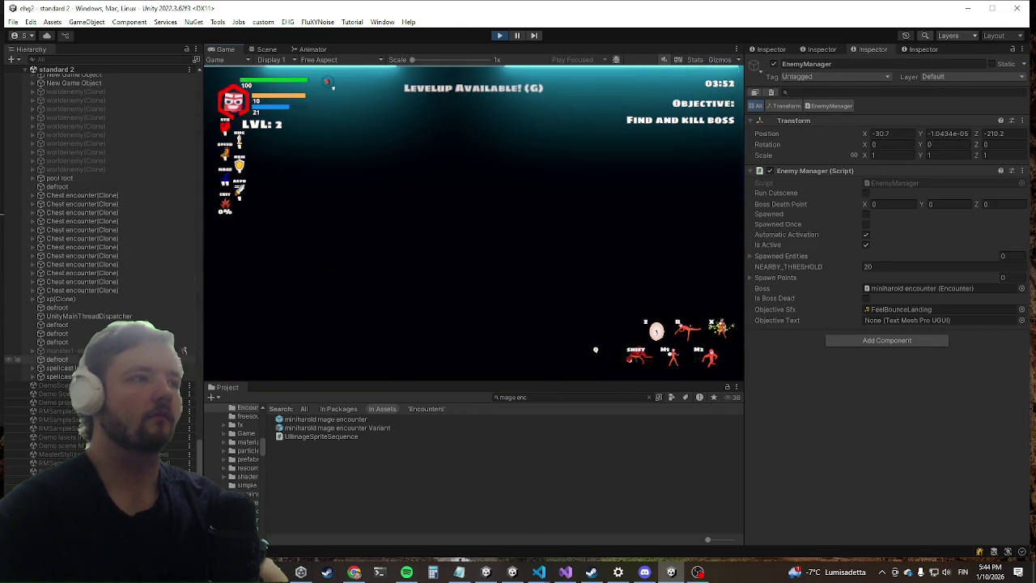
Switch to the Scene view, frame the first New Game Object, and collapse the mainchar Variant (2) children.
left_click(266, 49)
left_click(82, 251)
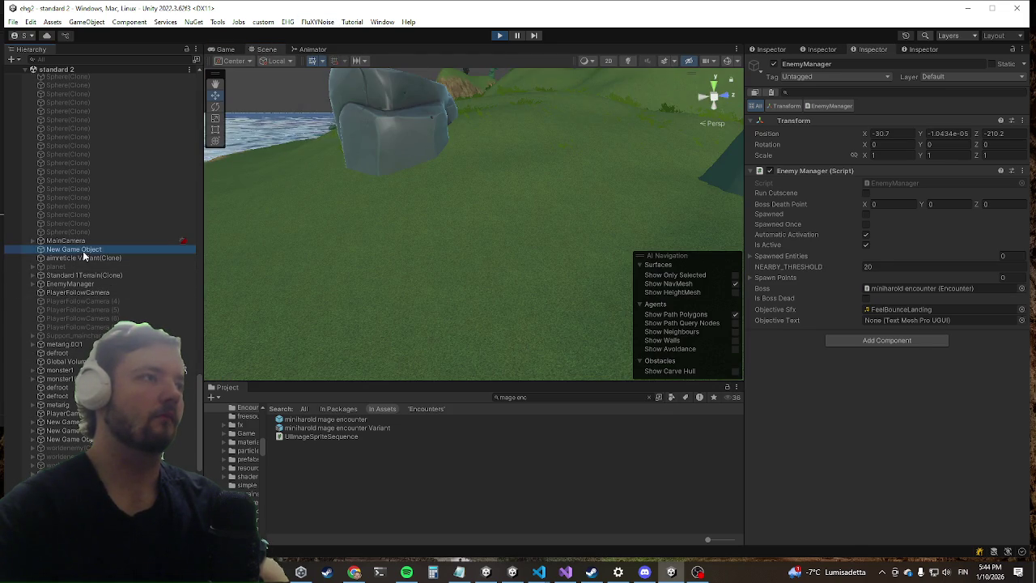
key("f")
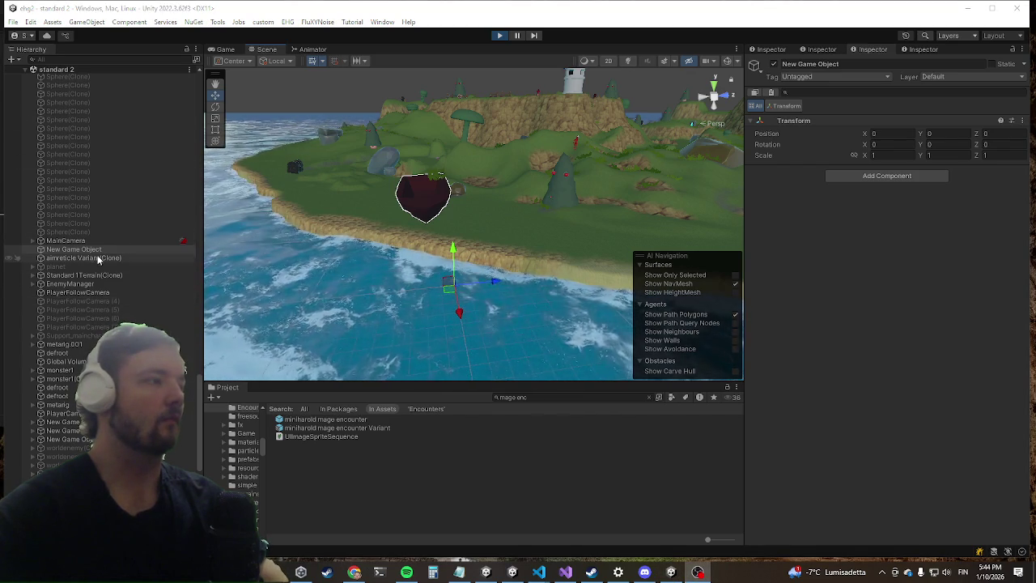
scroll(78, 279, "up", 10)
scroll(78, 280, "up", 15)
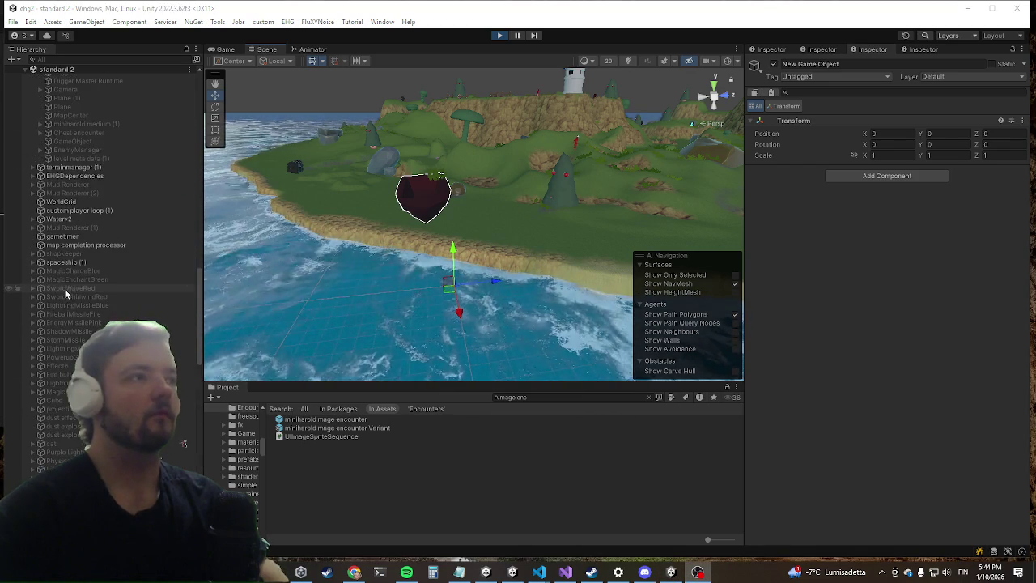
scroll(84, 228, "up", 15)
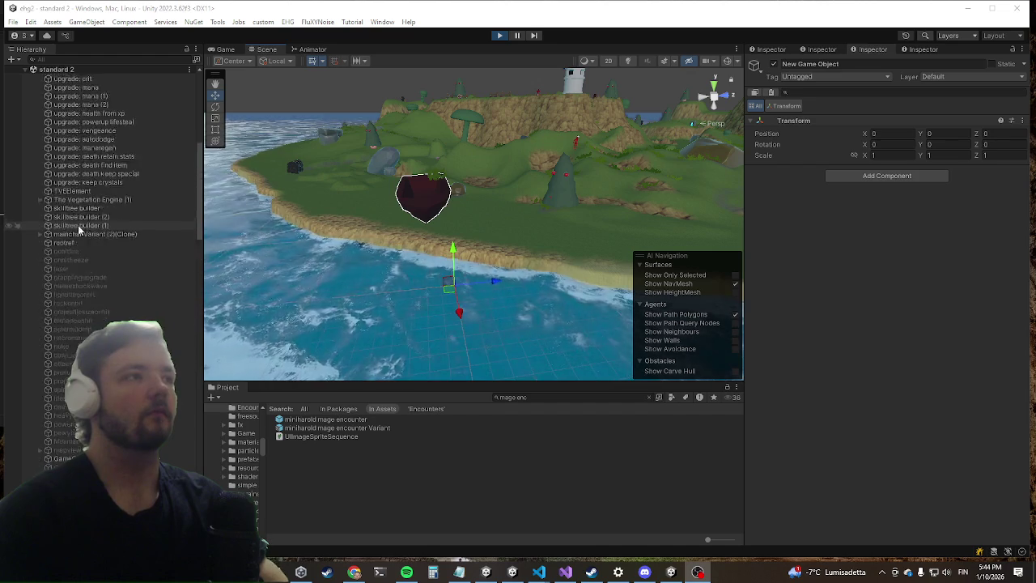
left_click(38, 87)
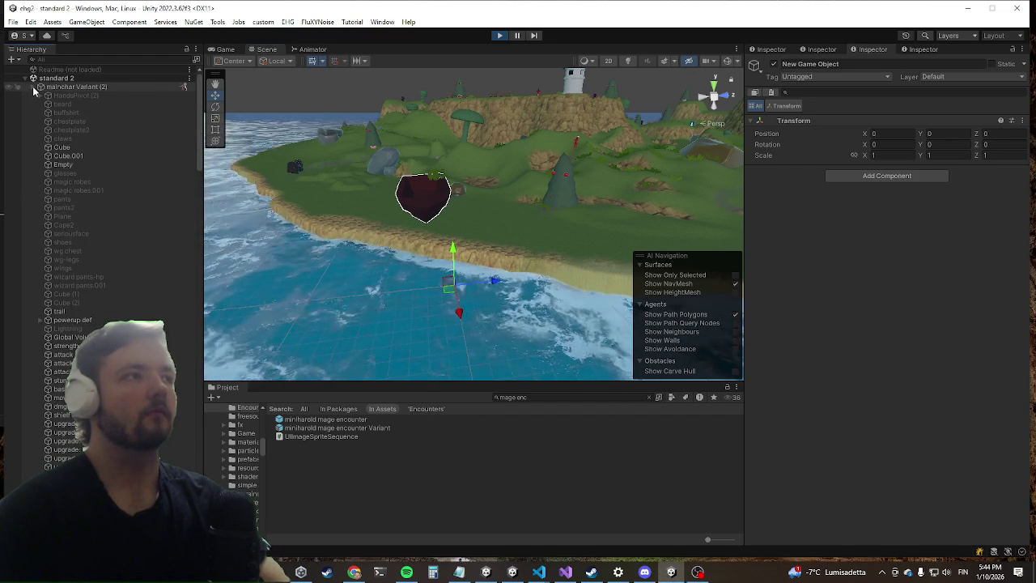
scroll(16, 344, "down", 15)
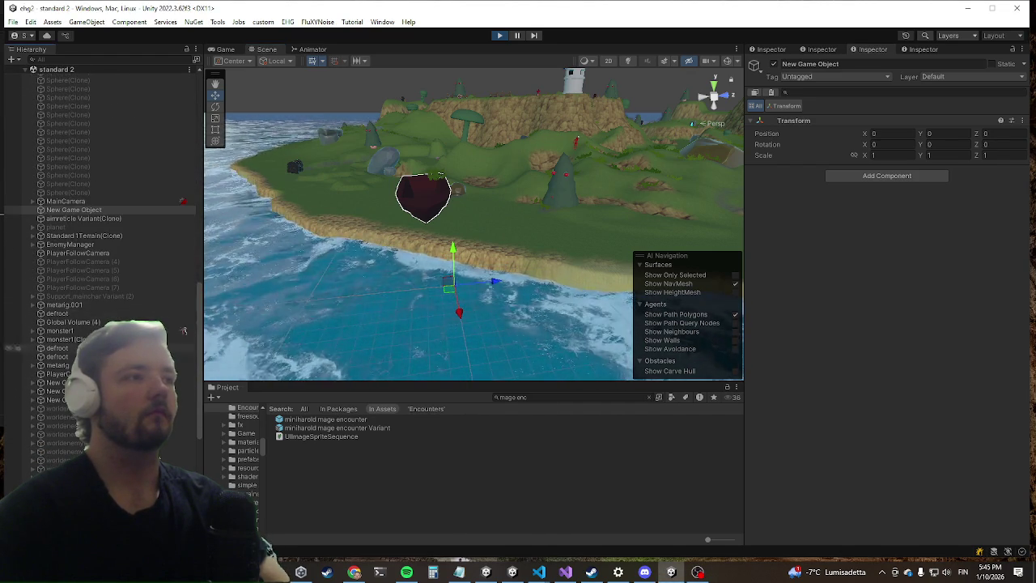
scroll(97, 275, "down", 10)
Frame the second New Game Object's child, the third and first New Game Objects, and MainCamera.
left_click(113, 165)
left_click(32, 164)
left_click(77, 173)
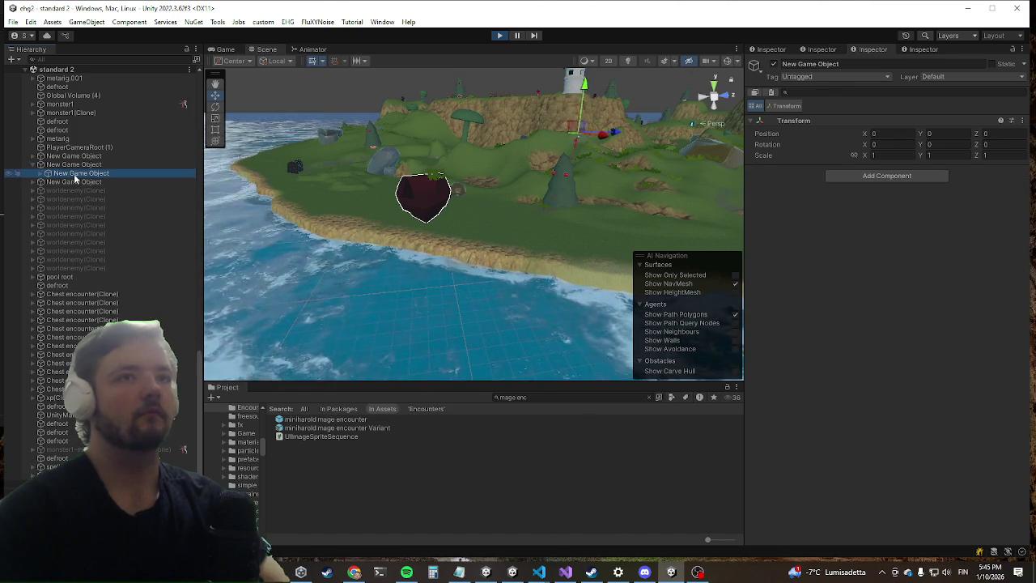
key("f")
double_click(58, 180)
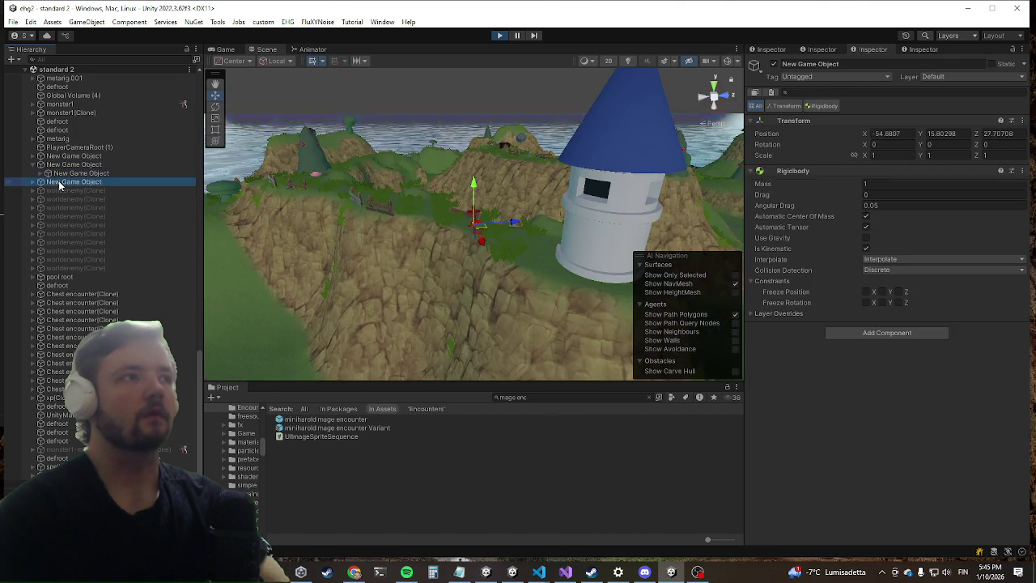
left_click(83, 185)
double_click(84, 156)
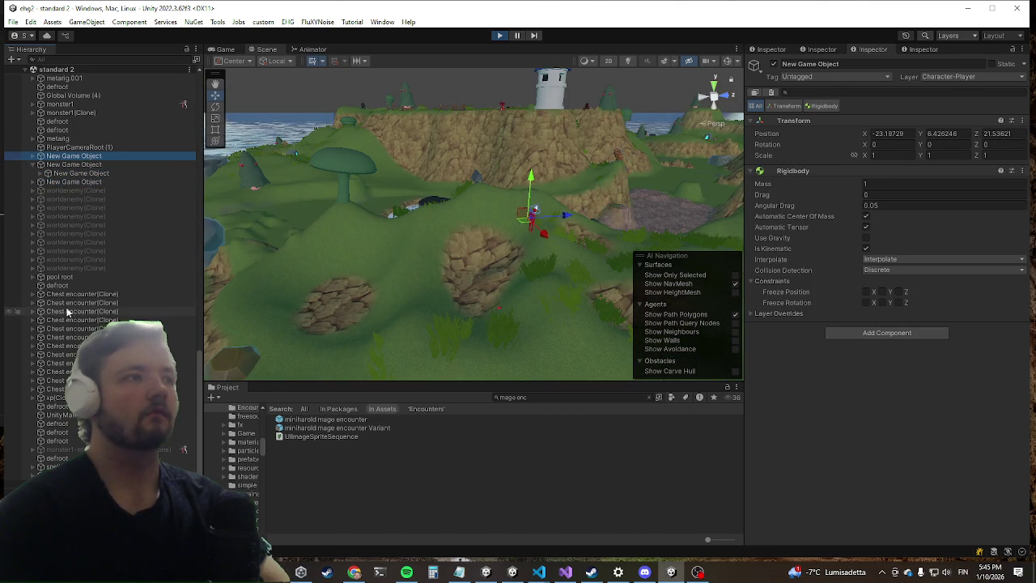
scroll(101, 267, "up", 5)
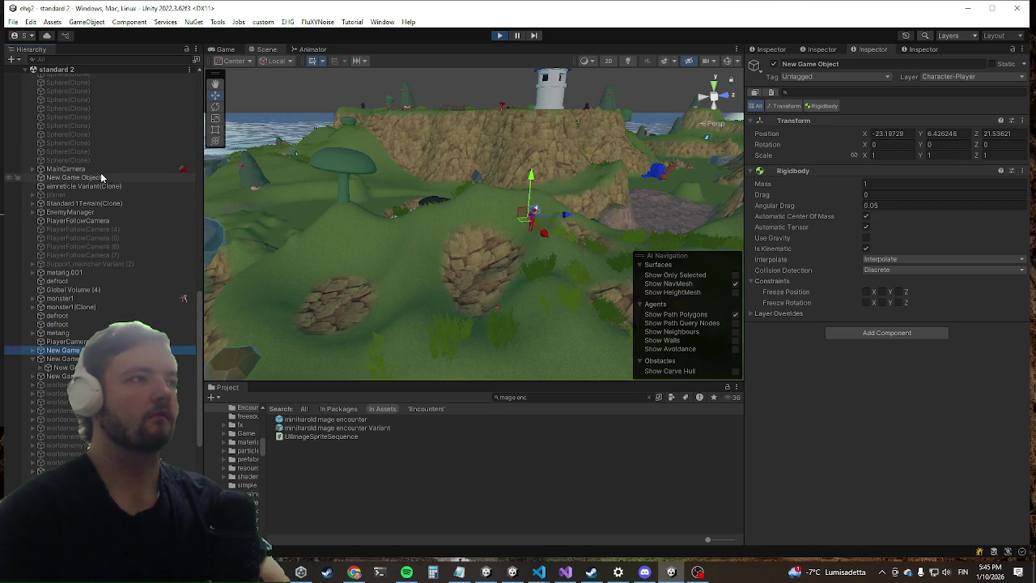
double_click(81, 168)
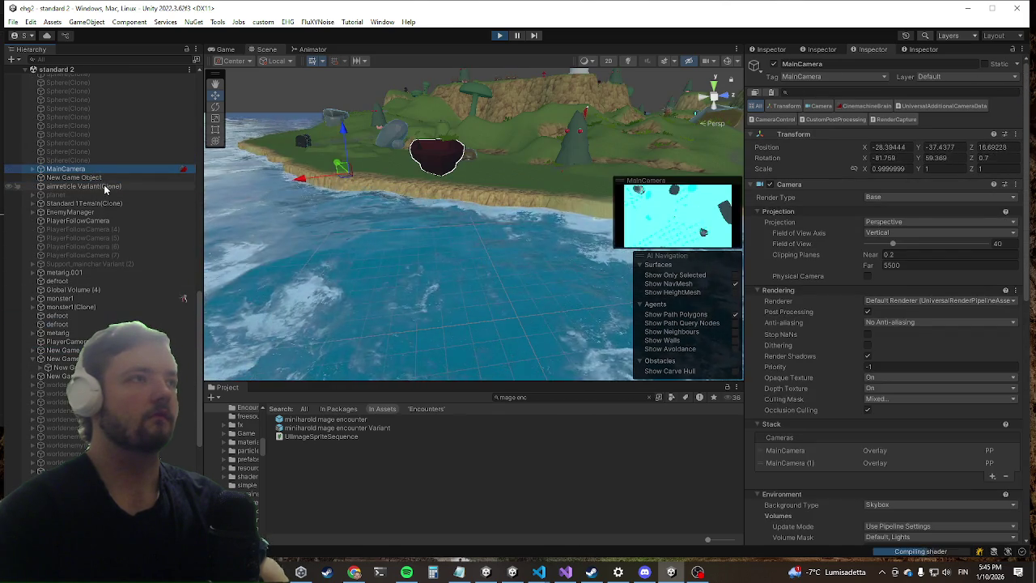
Toggle between Game and Scene views, then expand MainCamera and select its child overlay camera.
scroll(105, 184, "up", 1)
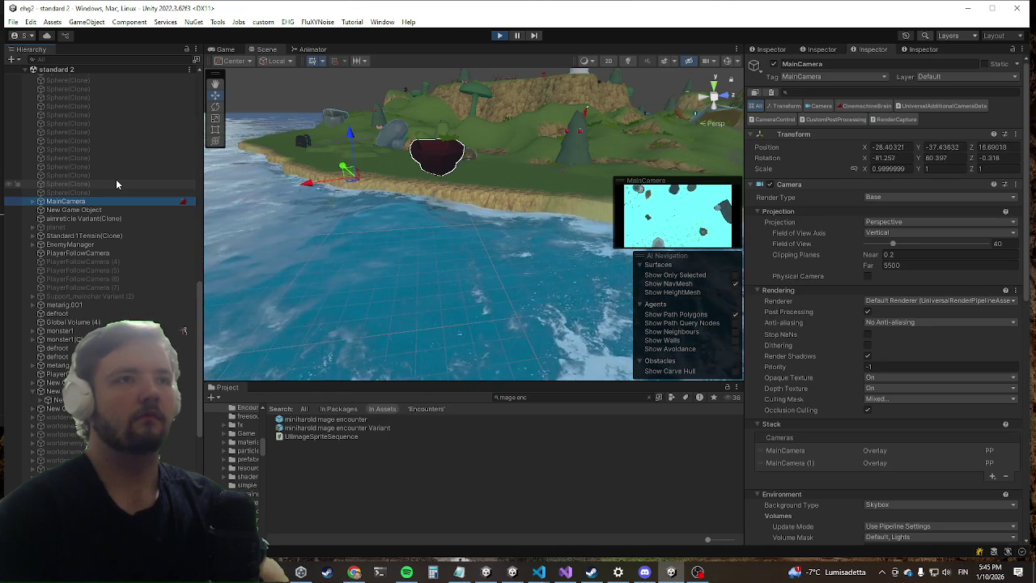
left_click(225, 51)
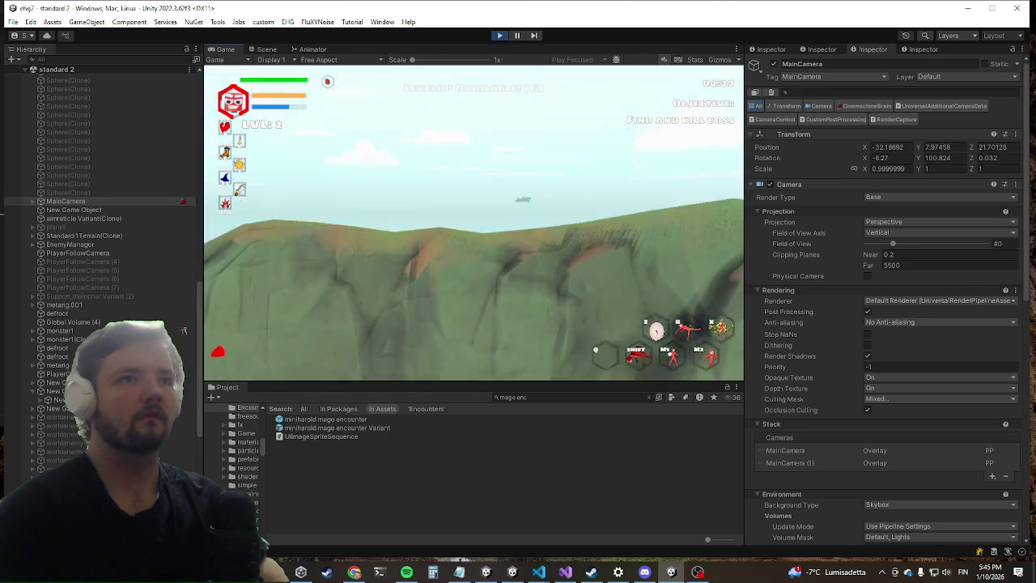
key("super")
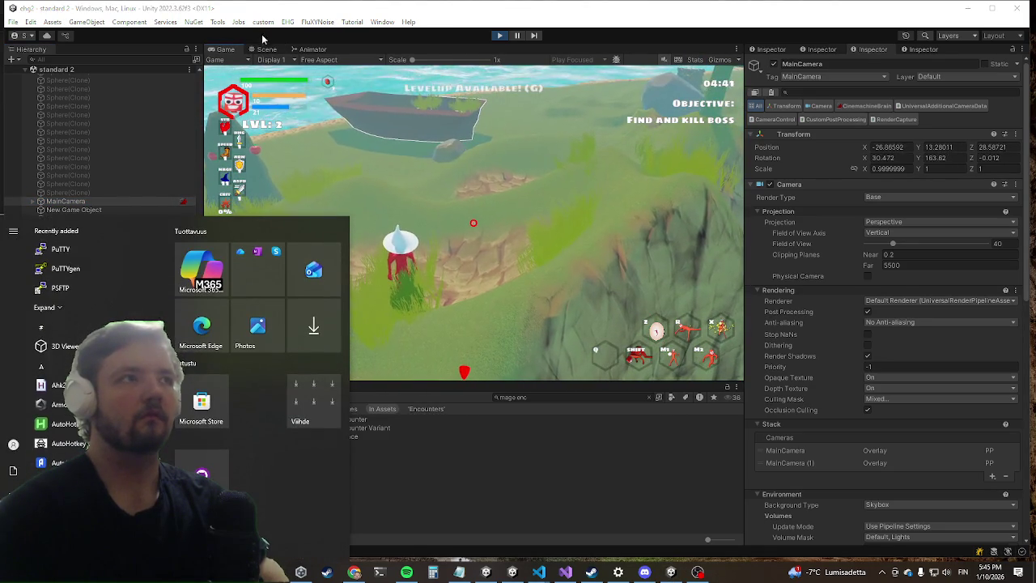
left_click(263, 49)
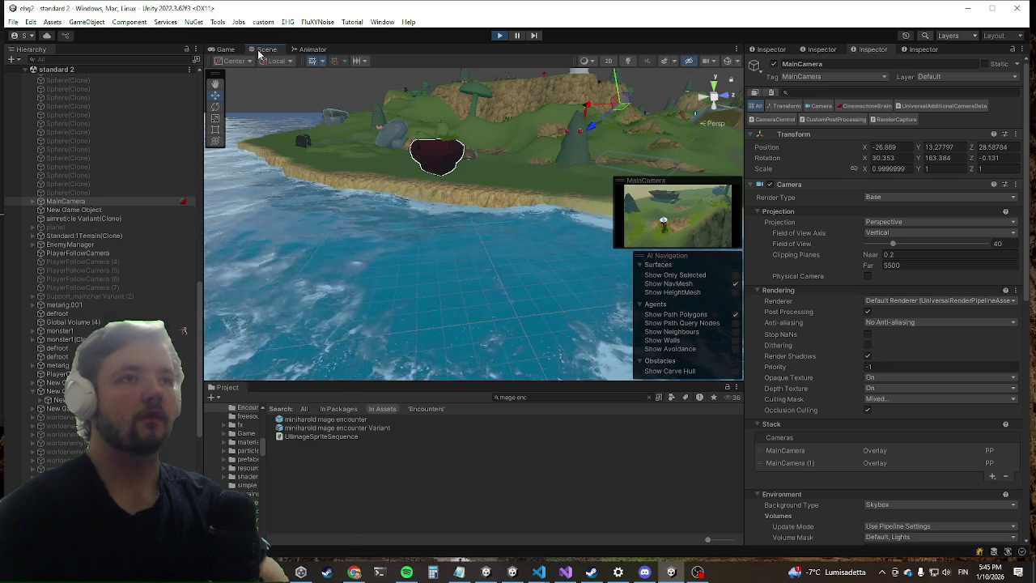
key("super")
key("super")
left_click(32, 200)
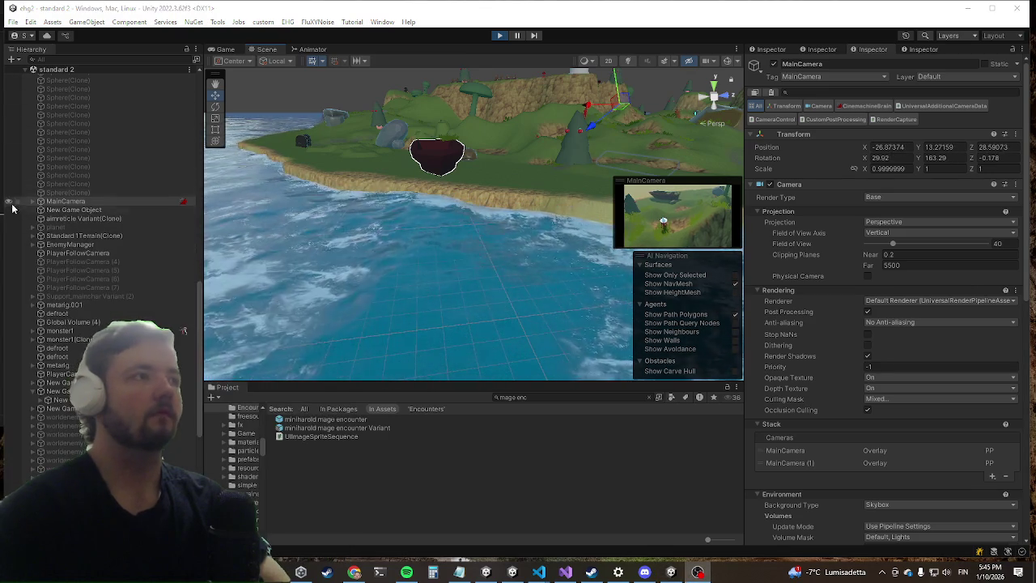
left_click(50, 210)
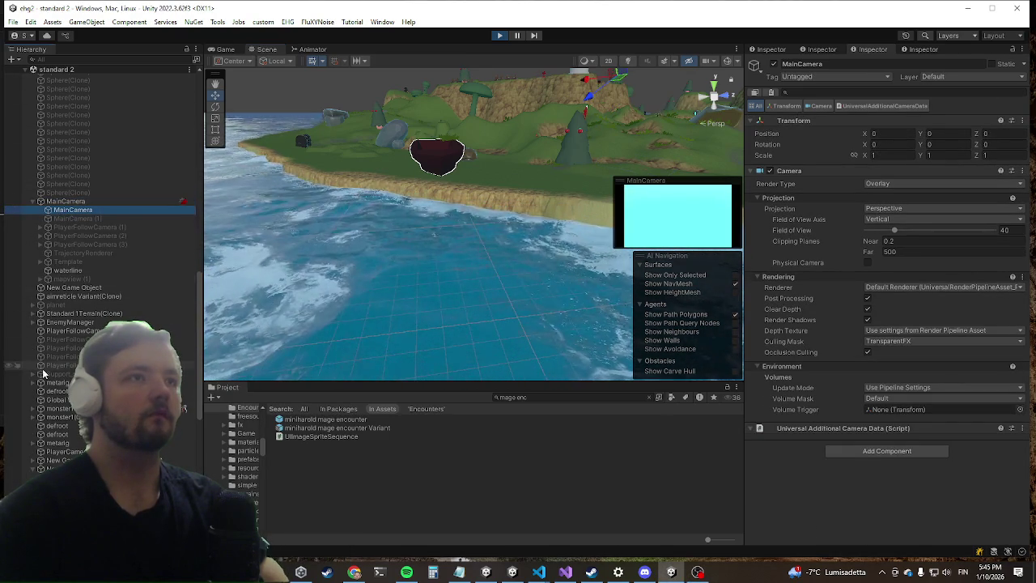
Select the waterline object, open Waterline.cs in Visual Studio via Edit Script, then return to Unity.
left_click(108, 272)
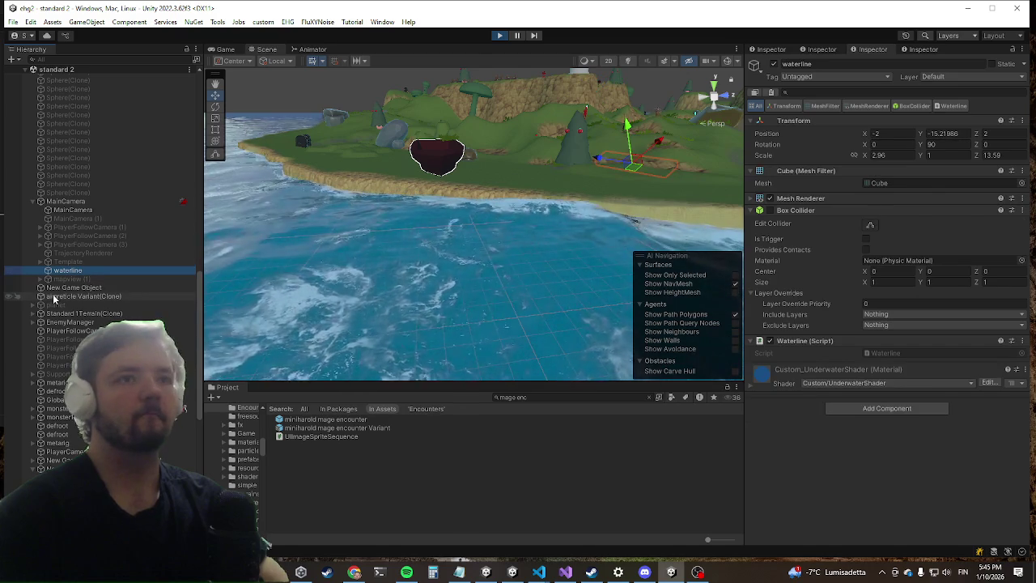
right_click(809, 339)
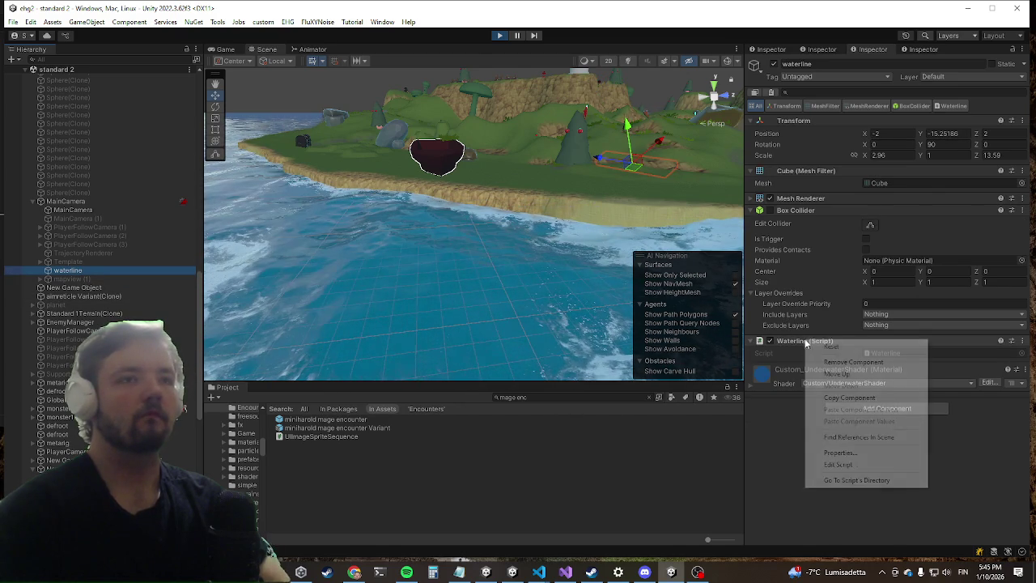
left_click(824, 465)
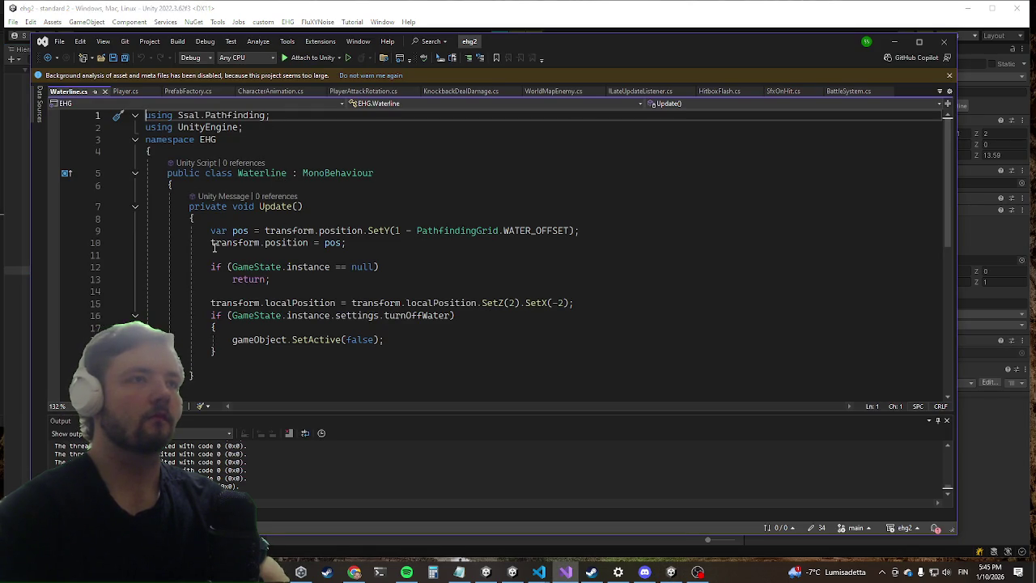
left_click(893, 41)
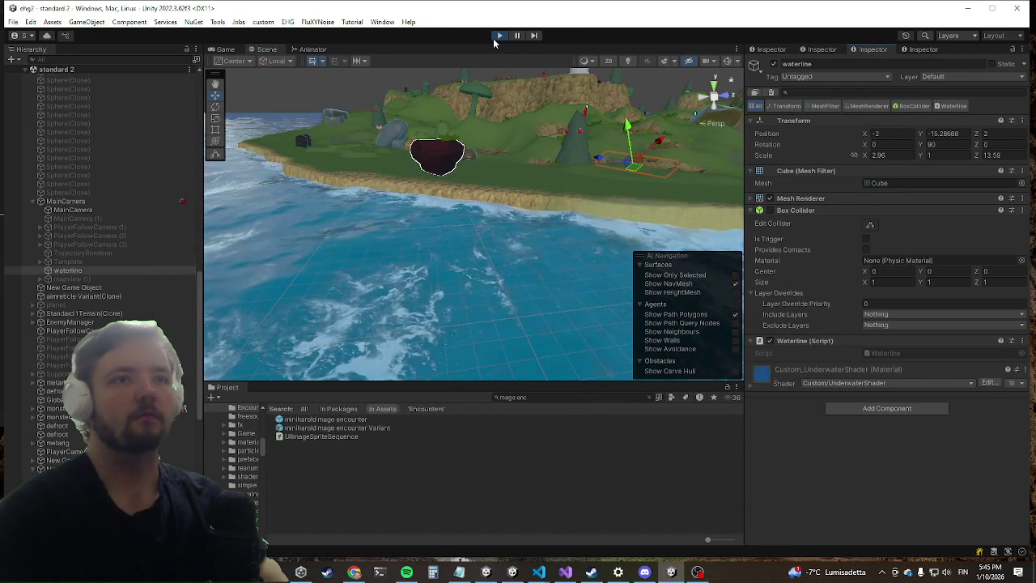
Enter play mode to start a fresh level 1 run with the find-and-kill-boss objective.
left_click(494, 38)
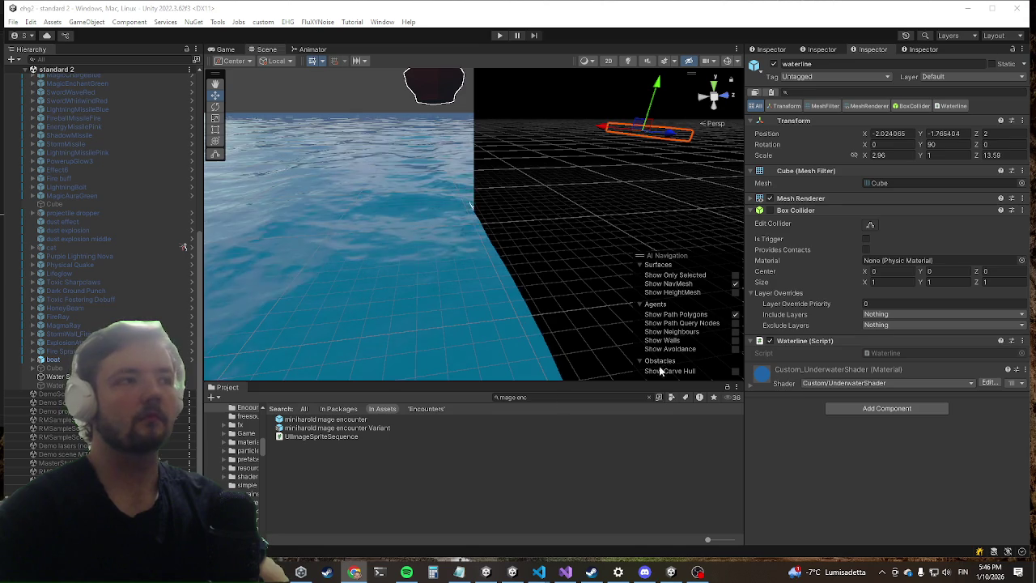
scroll(80, 299, "up", 8)
scroll(80, 299, "up", 1)
type("w")
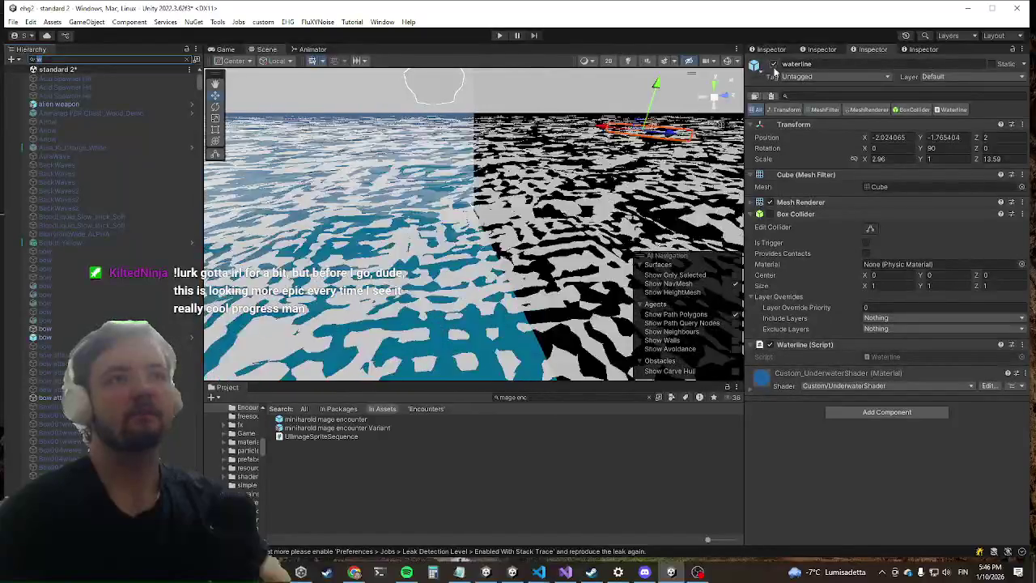
left_click(498, 35)
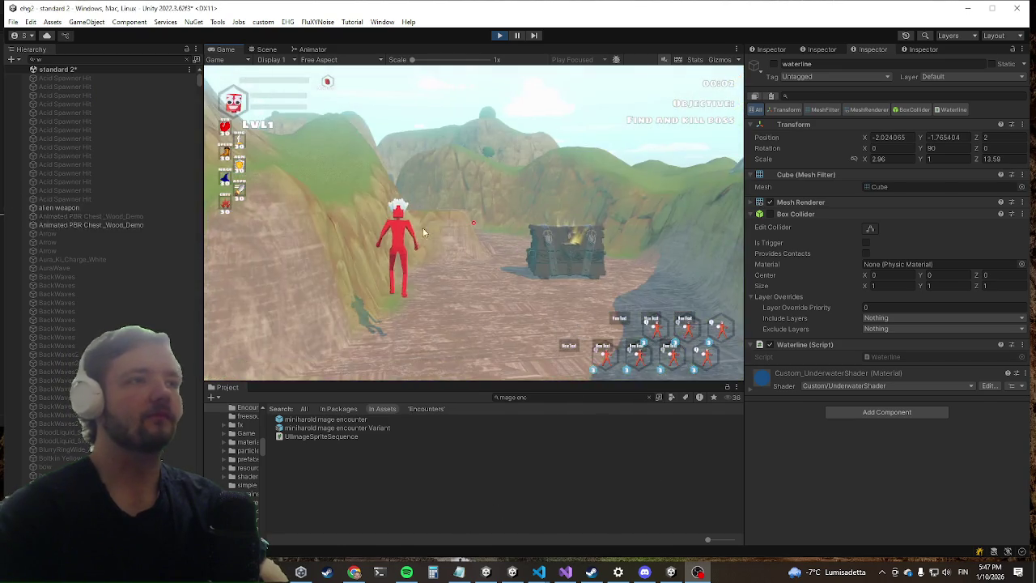
Maximize the Game view, toggle the debug console, and attack the blue monsters.
key("shift+space")
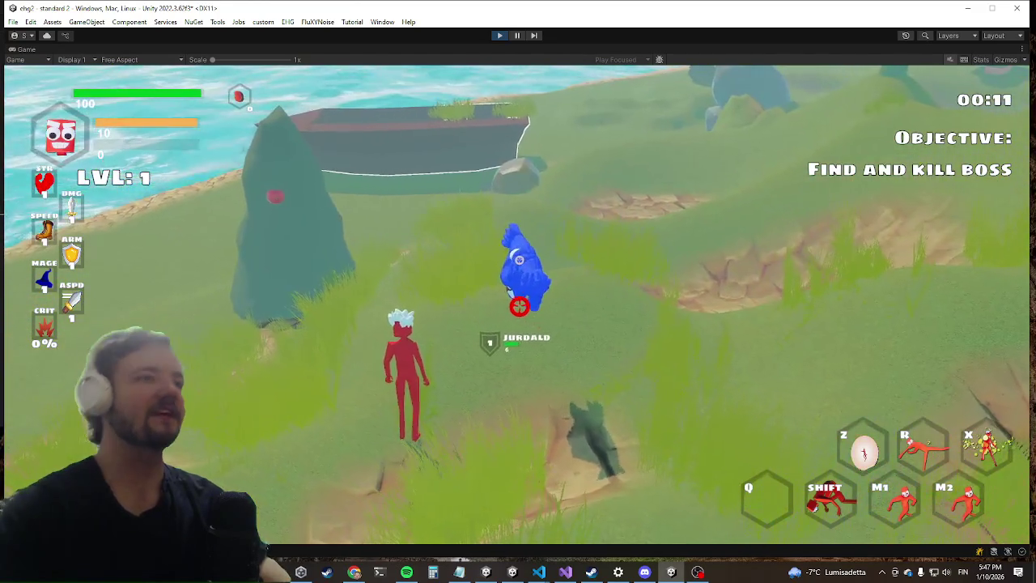
key("grave")
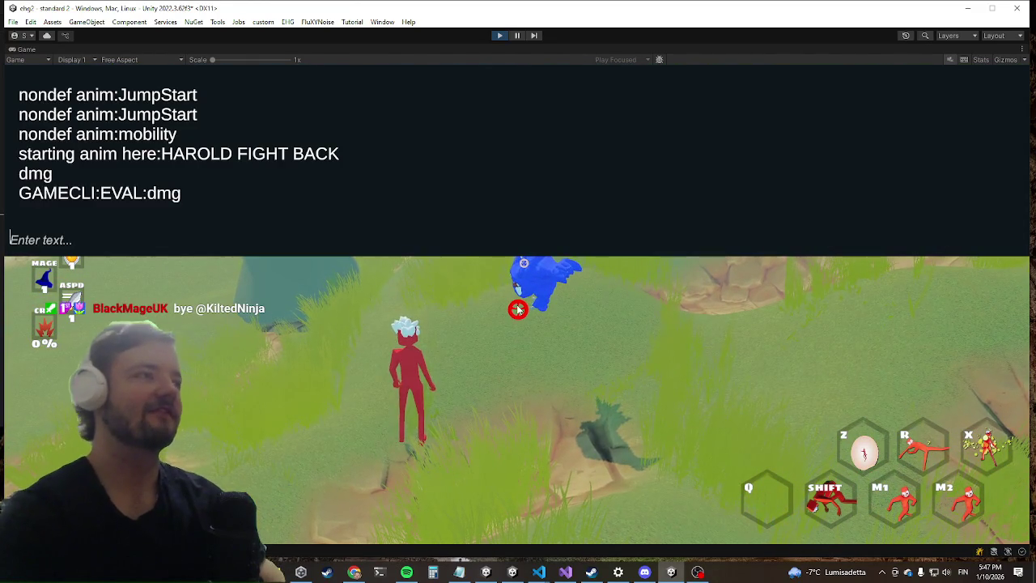
key("grave")
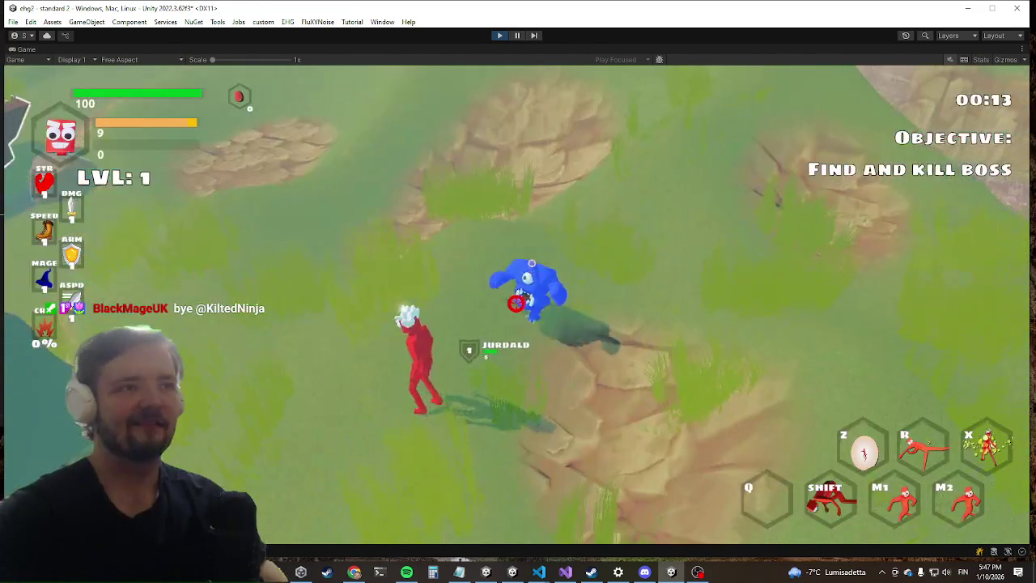
left_click(517, 303)
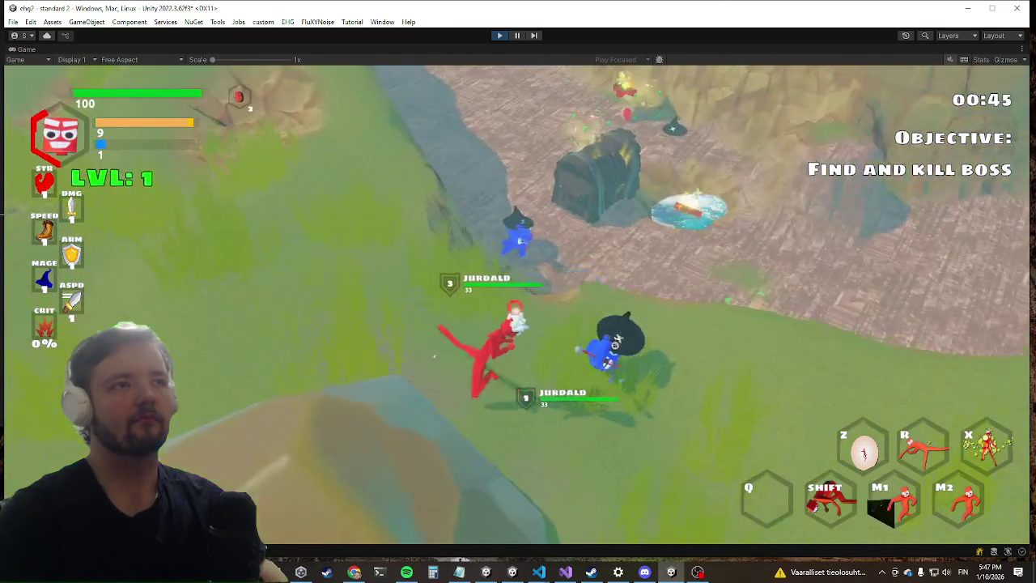
left_click(515, 307)
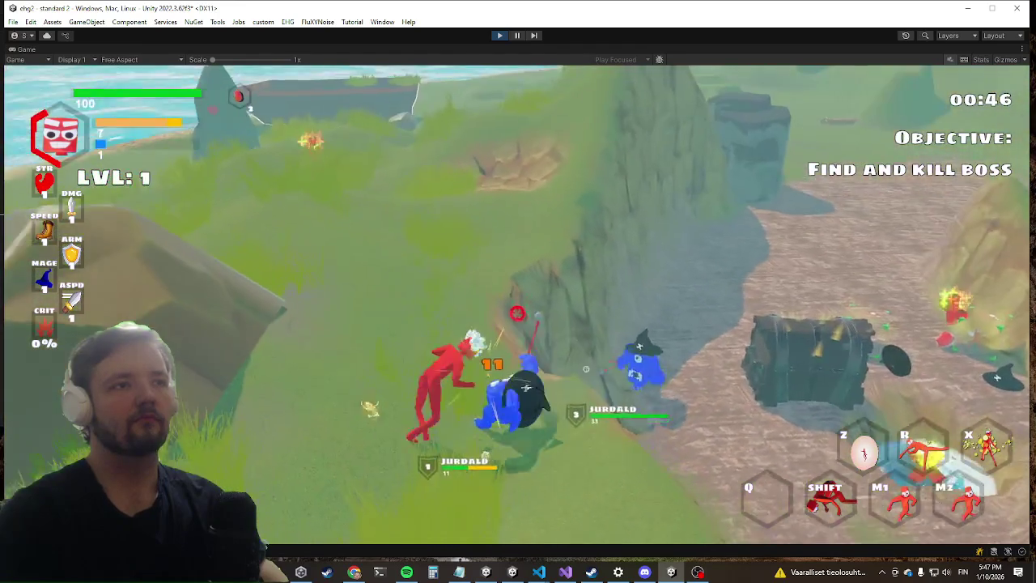
left_click(493, 304)
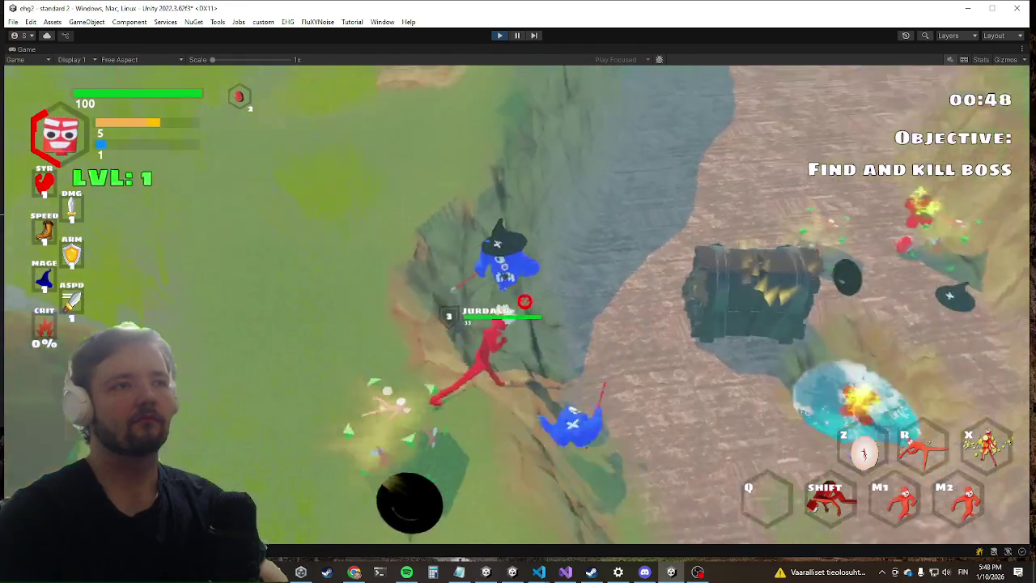
left_click(505, 322)
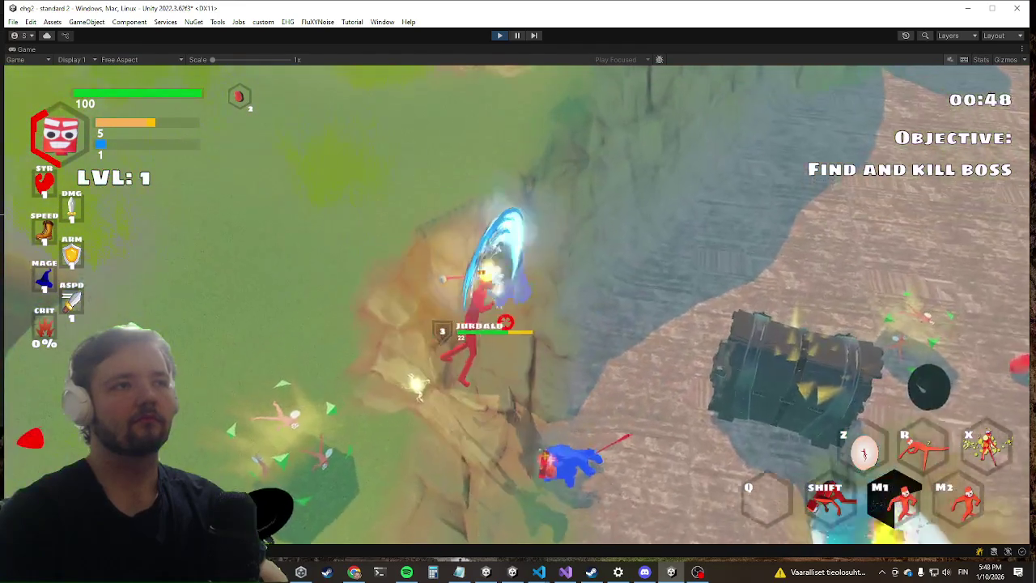
left_click(513, 306)
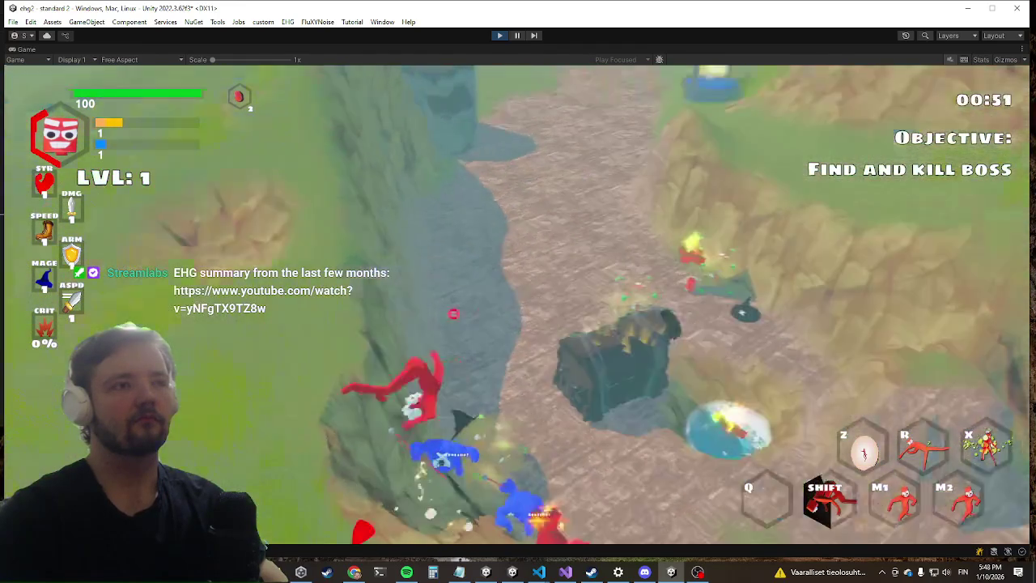
left_click(514, 306)
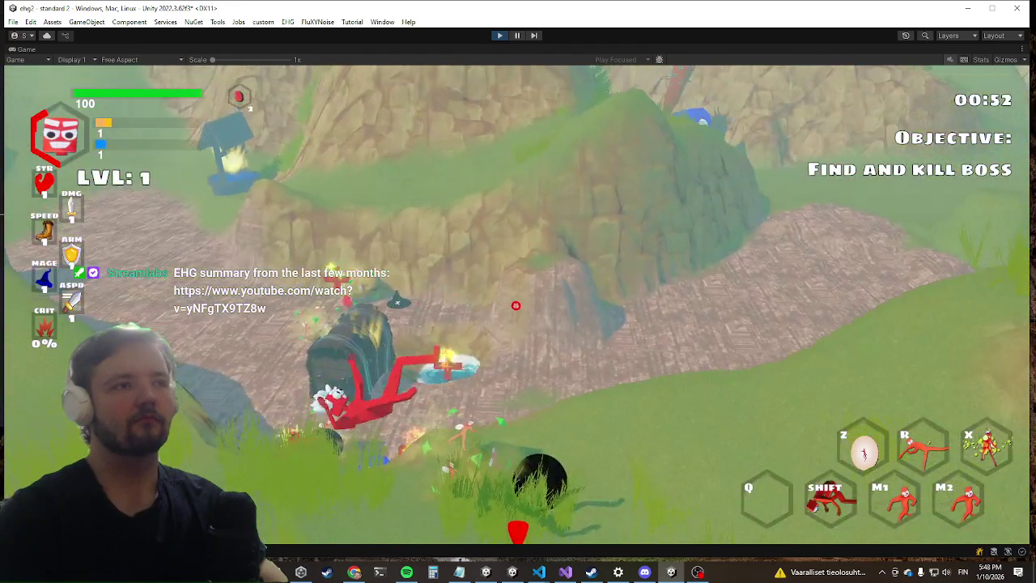
Run the character across the grass, open the in-game Settings menu, and stop play mode.
key("w")
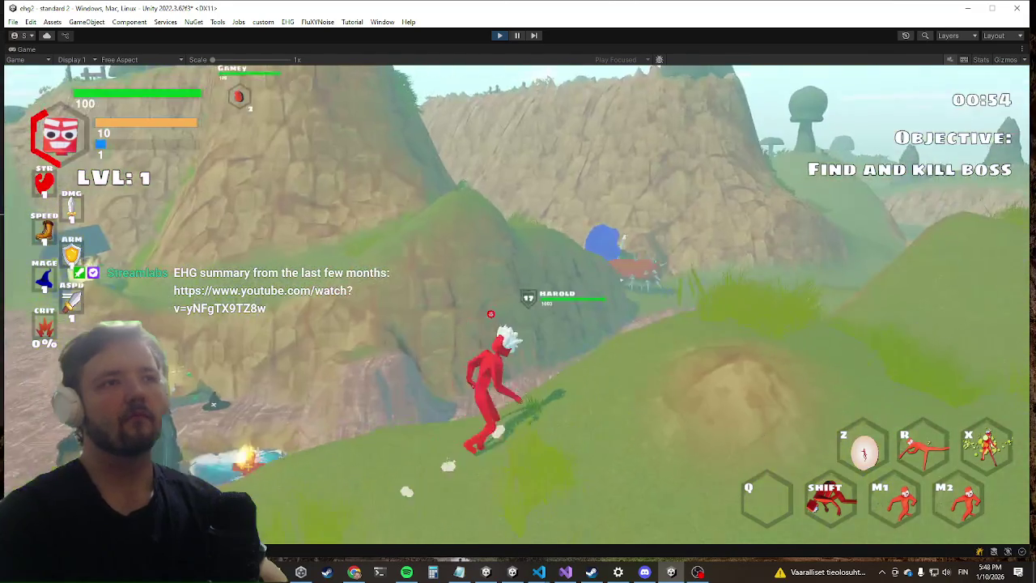
key("w")
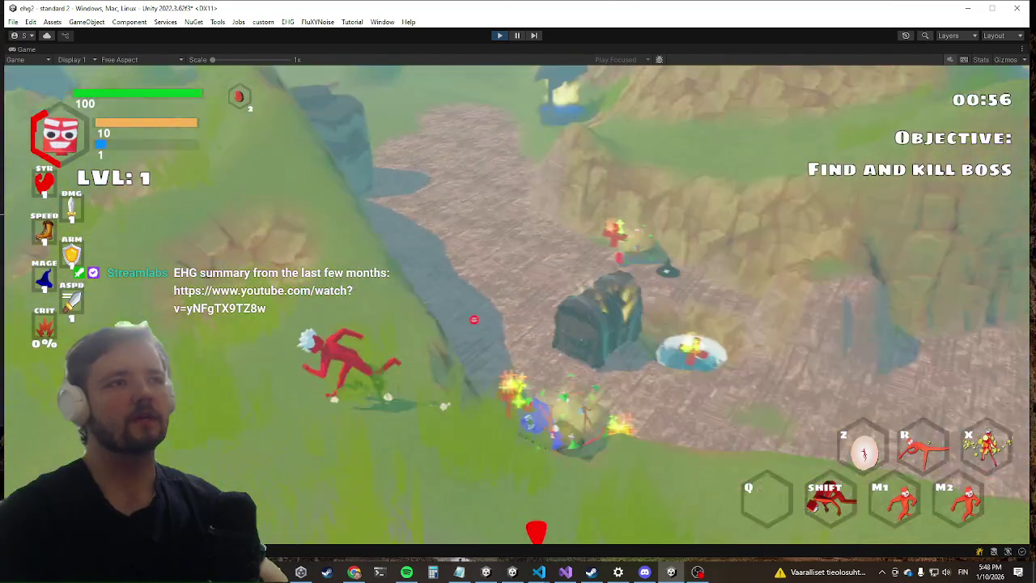
key("w")
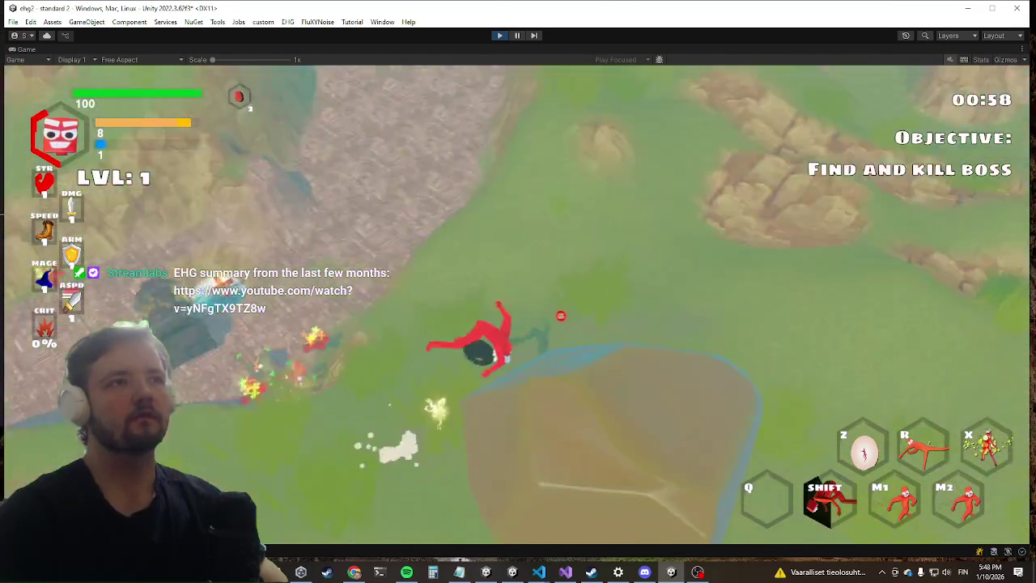
key("w")
key("Escape")
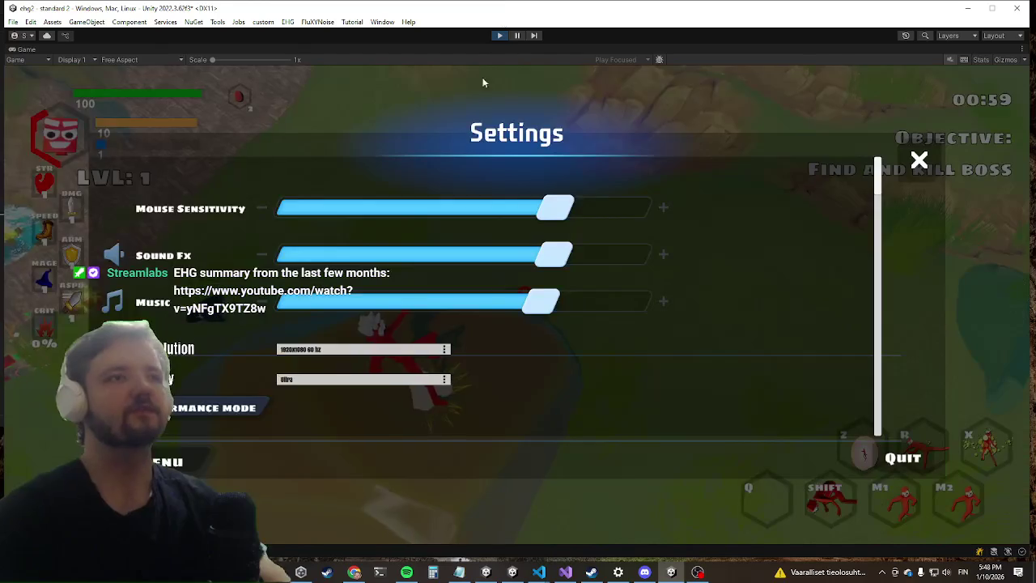
left_click(499, 34)
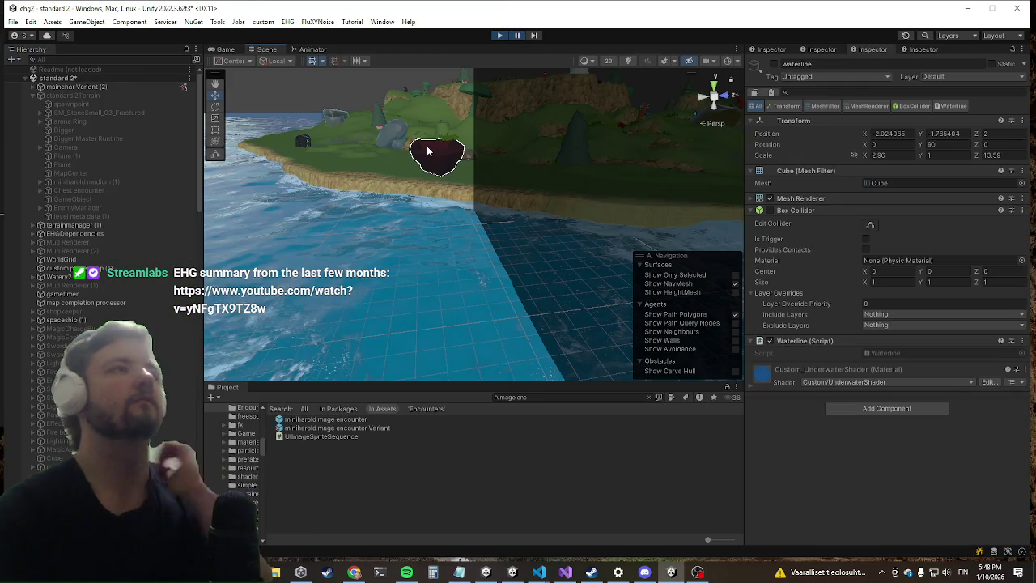
Scroll the Hierarchy to monster1 and select it and its monster1(Clone) instance.
scroll(116, 279, "down", 10)
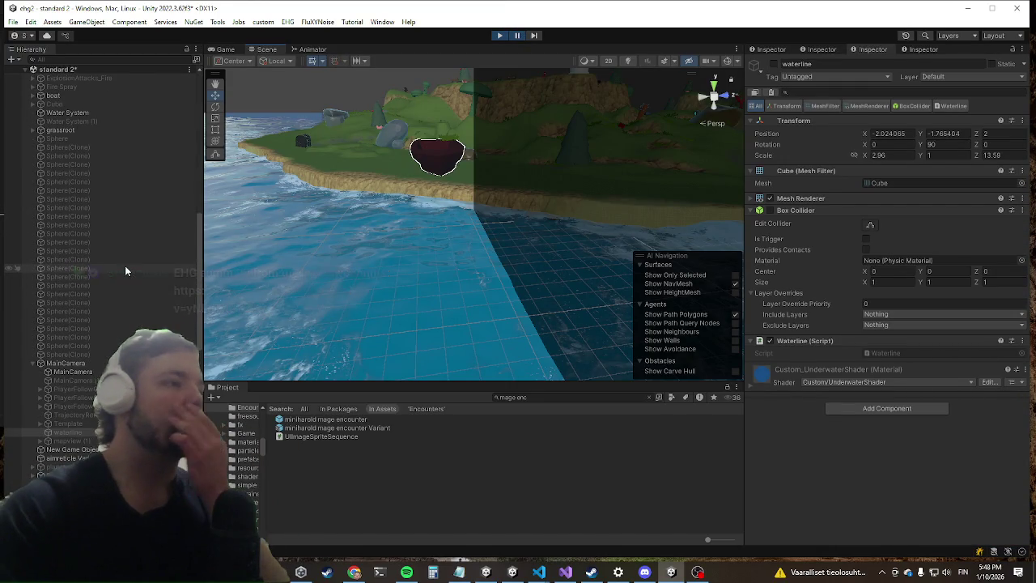
scroll(128, 243, "down", 10)
scroll(132, 226, "down", 5)
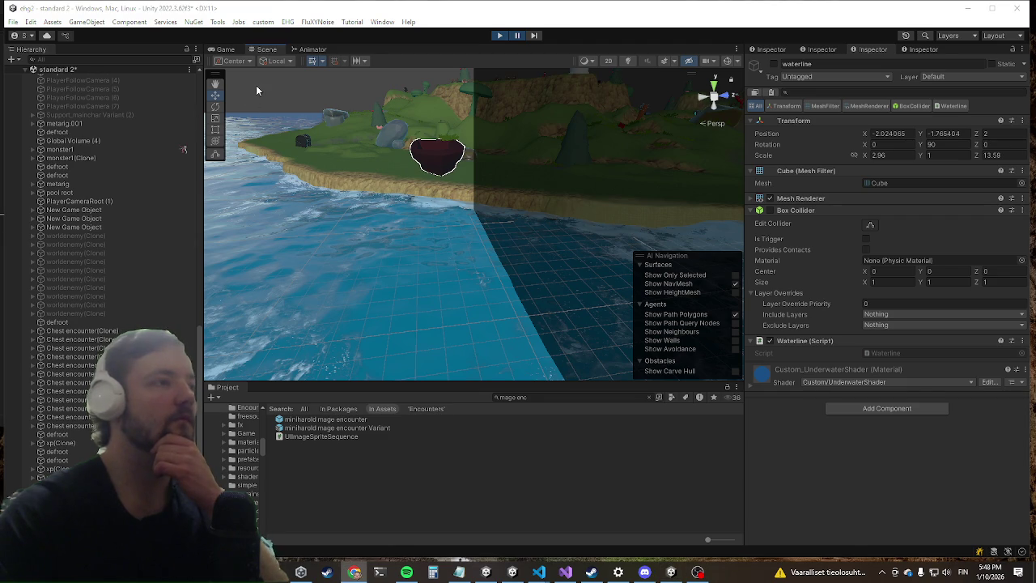
scroll(140, 168, "down", 7)
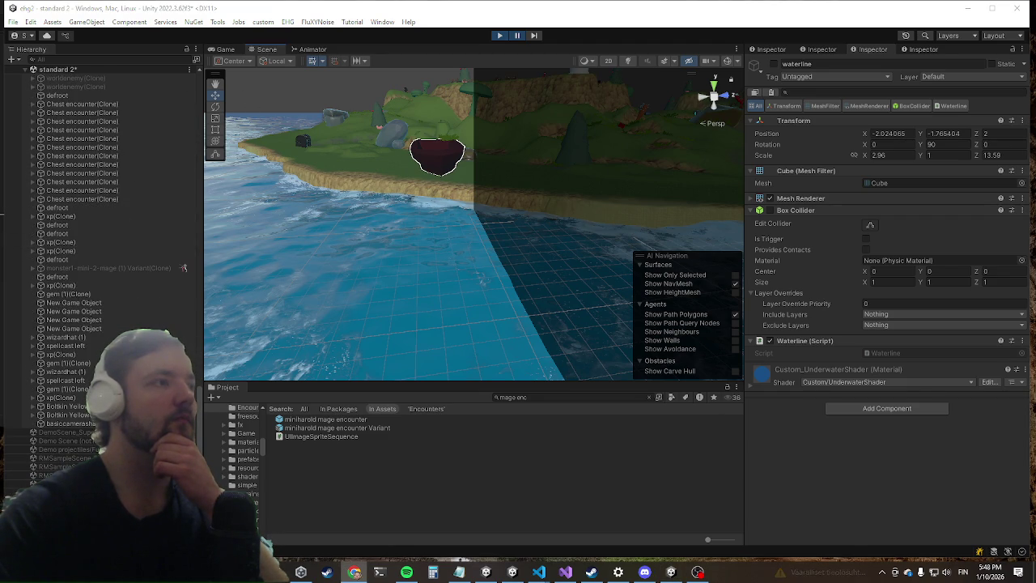
scroll(129, 245, "up", 3)
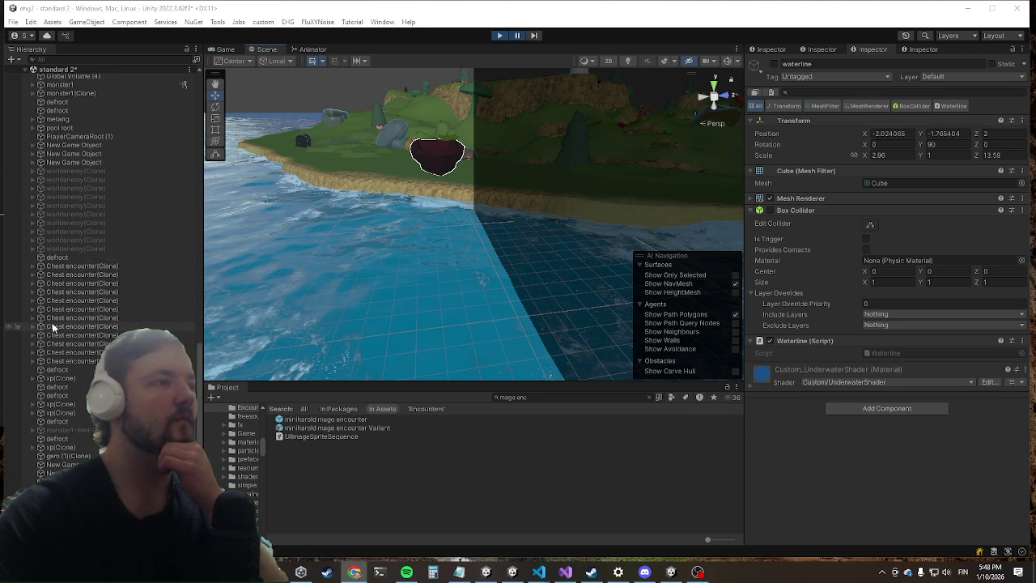
scroll(52, 323, "up", 6)
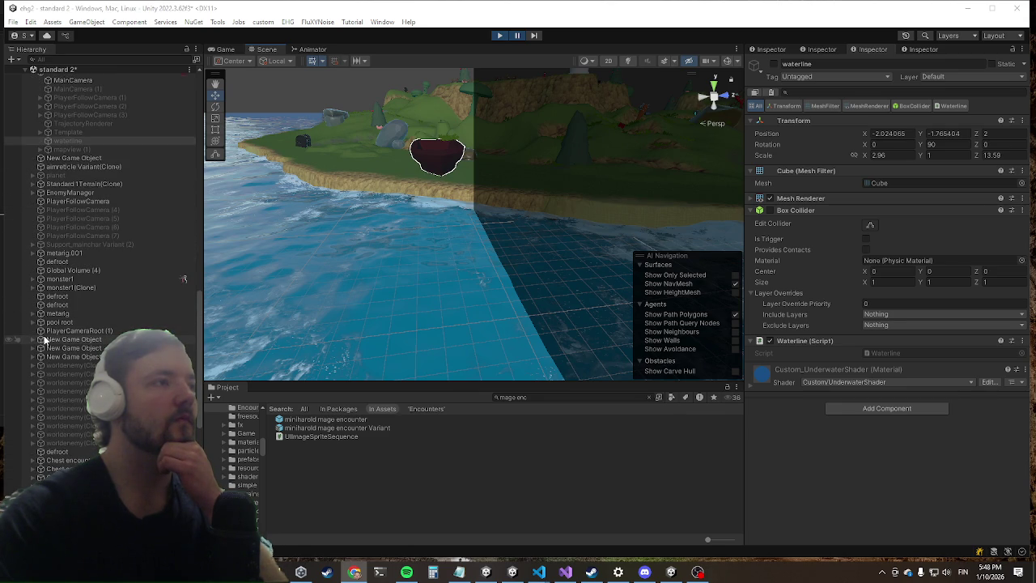
left_click(84, 280)
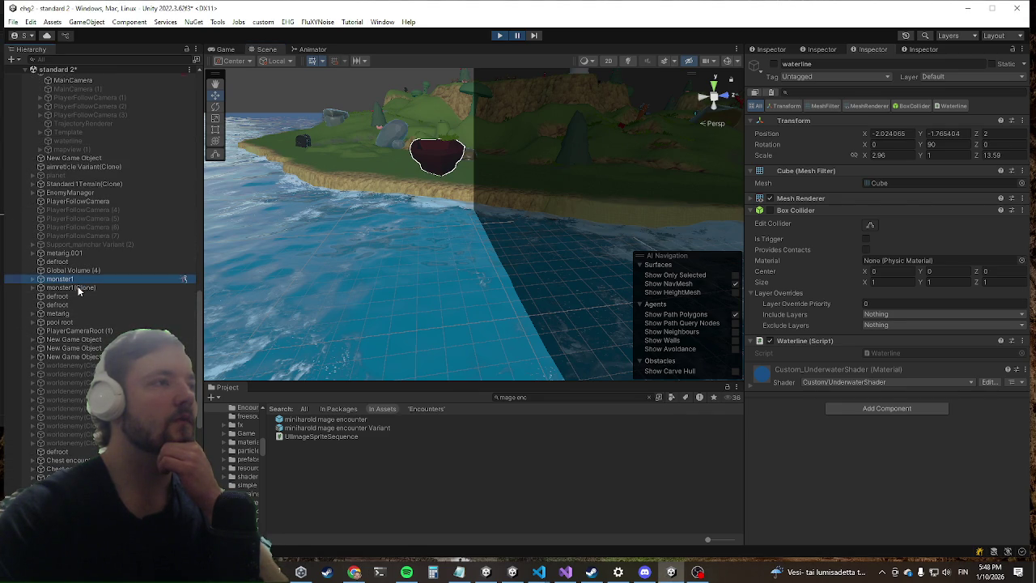
left_click(78, 286)
Frame monster1(Clone) and monster1 in the Scene view and briefly expand monster1's children.
double_click(77, 285)
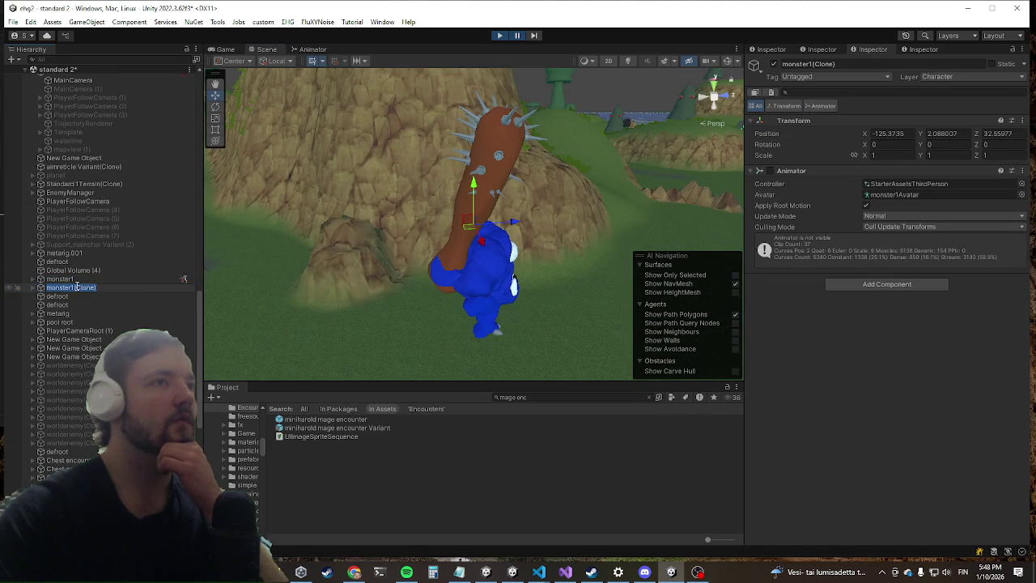
double_click(57, 280)
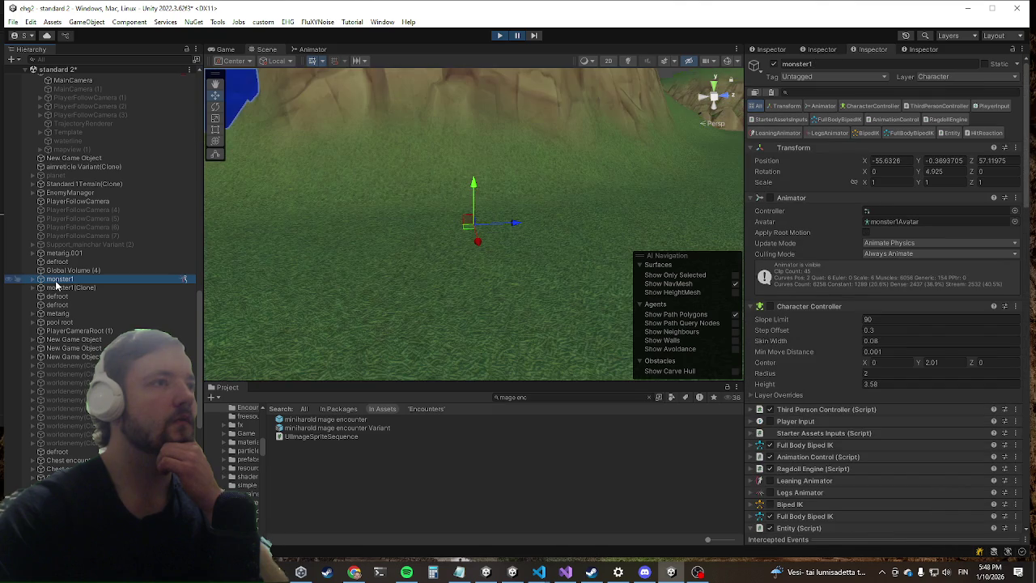
mouse_move(484, 192)
left_mouse_down()
mouse_move(416, 139)
mouse_move(344, 49)
mouse_move(142, 327)
left_mouse_up()
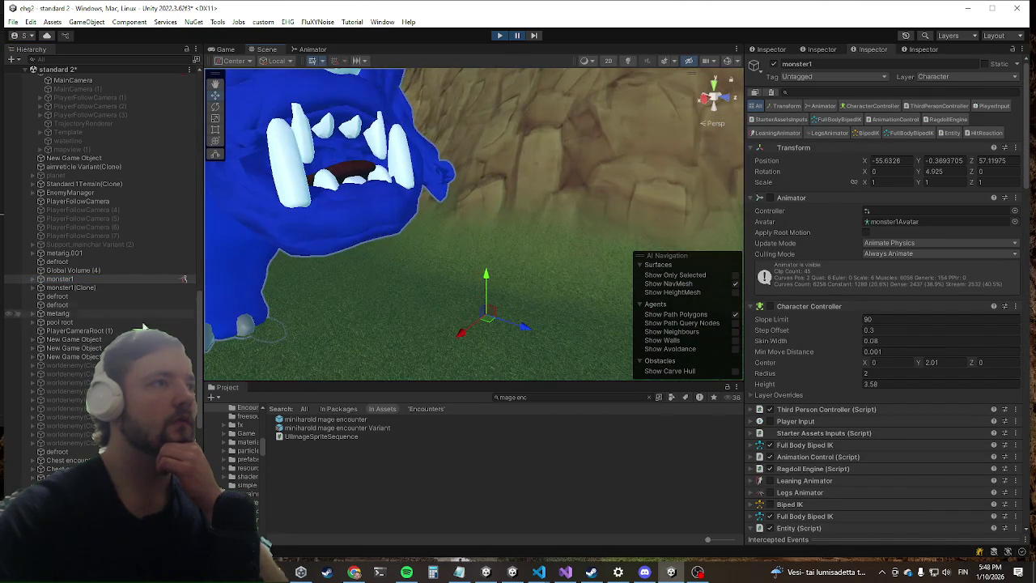
scroll(105, 315, "down", 10)
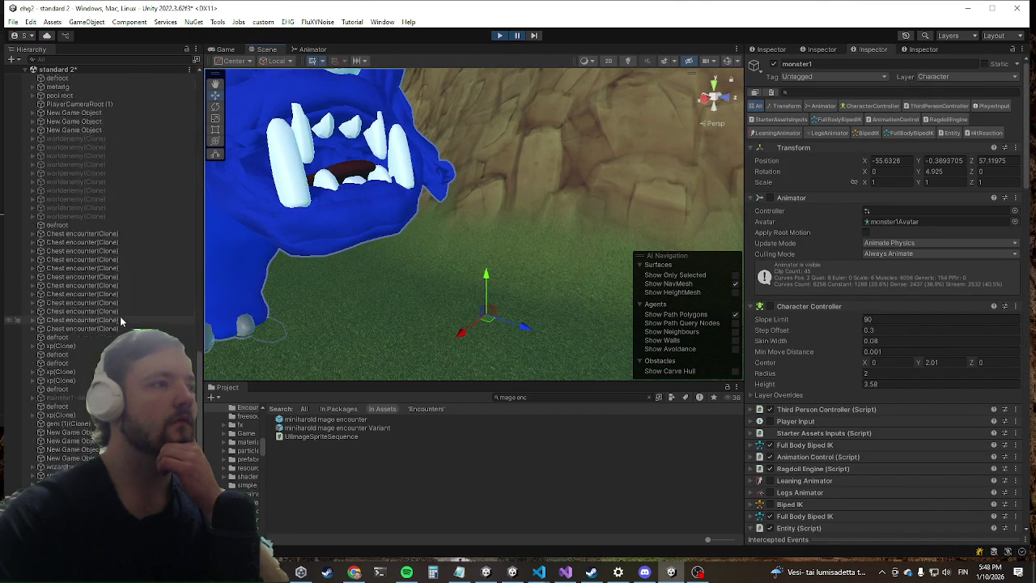
scroll(70, 366, "up", 8)
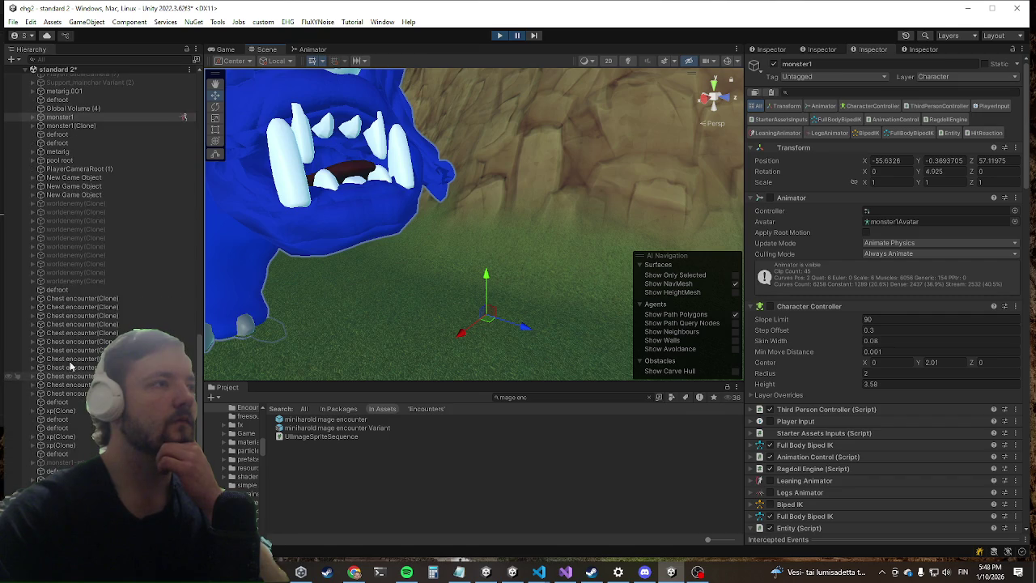
left_click(33, 117)
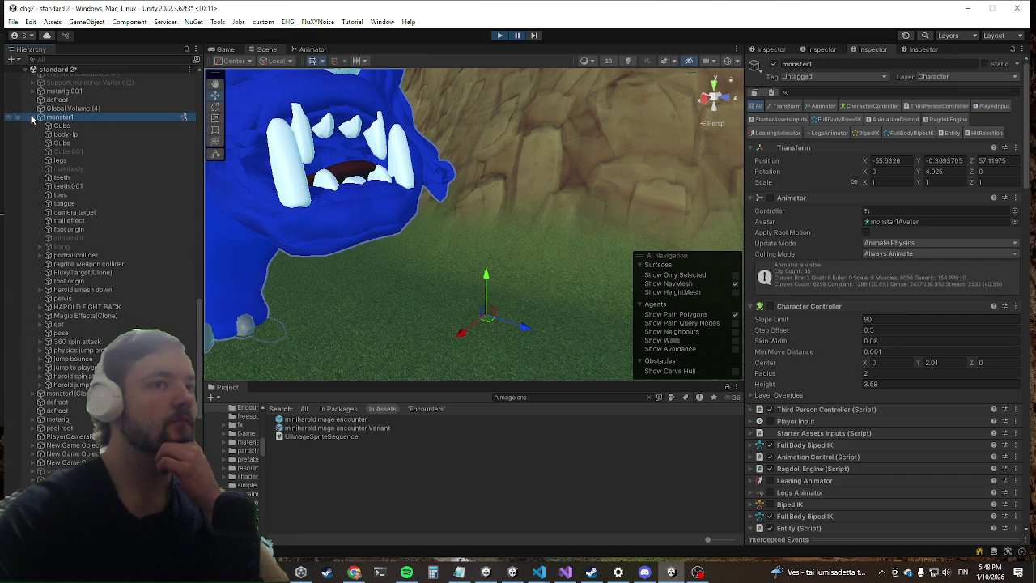
left_click(33, 118)
Review monster1's Entity stats (health 1003, Defence 5000), then frame the second New Game Object.
scroll(825, 420, "down", 8)
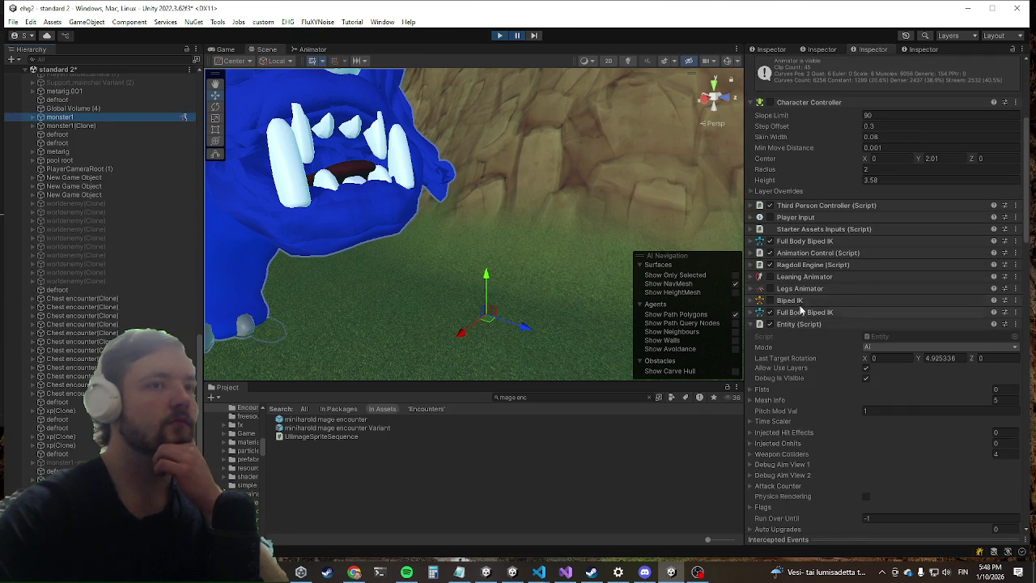
scroll(803, 288, "down", 3)
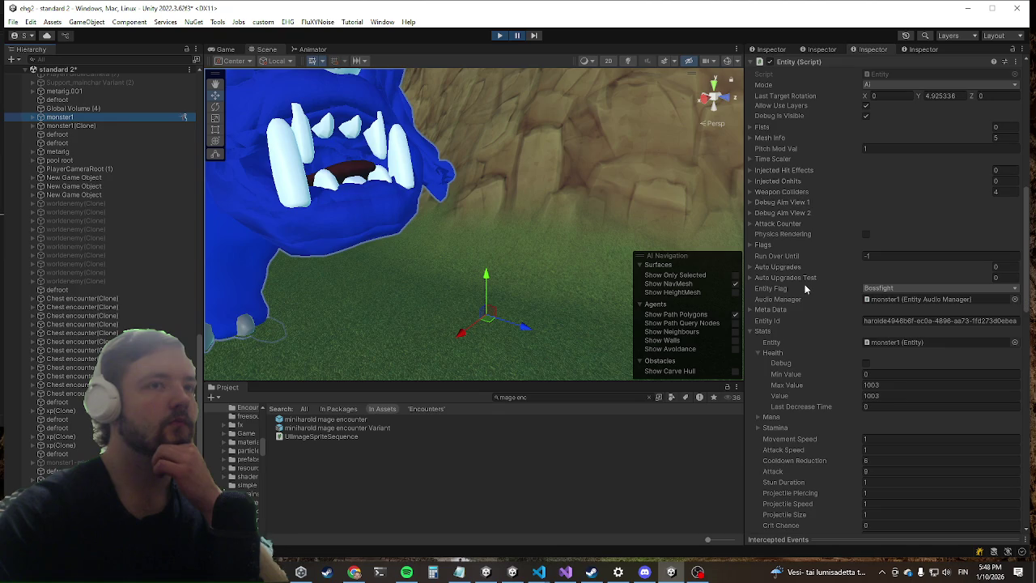
scroll(805, 288, "down", 9)
scroll(129, 231, "up", 7)
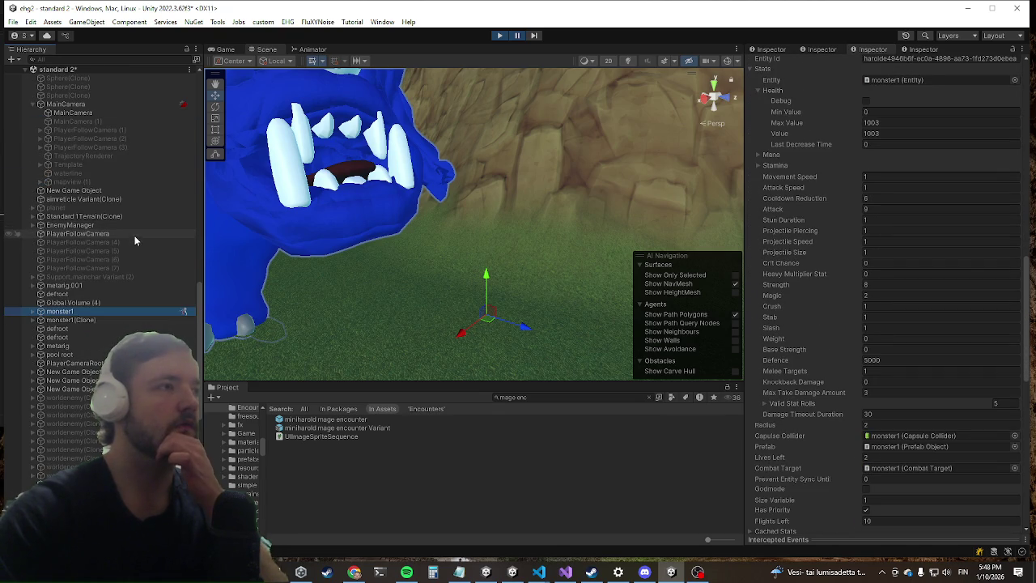
scroll(136, 237, "up", 4)
scroll(93, 263, "up", 3)
scroll(105, 274, "up", 4)
scroll(102, 290, "up", 4)
scroll(99, 288, "up", 5)
scroll(139, 173, "down", 8)
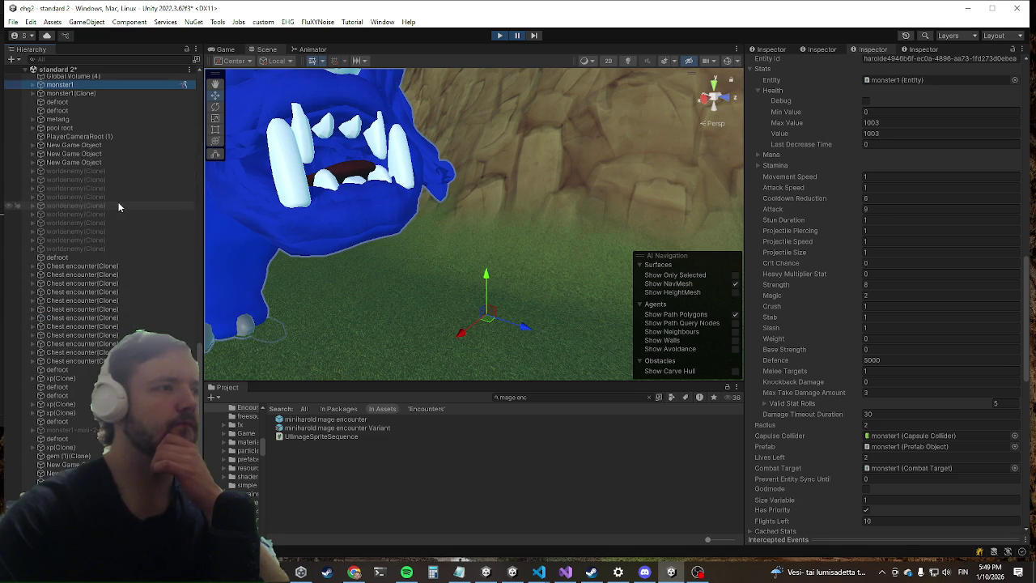
scroll(120, 198, "down", 6)
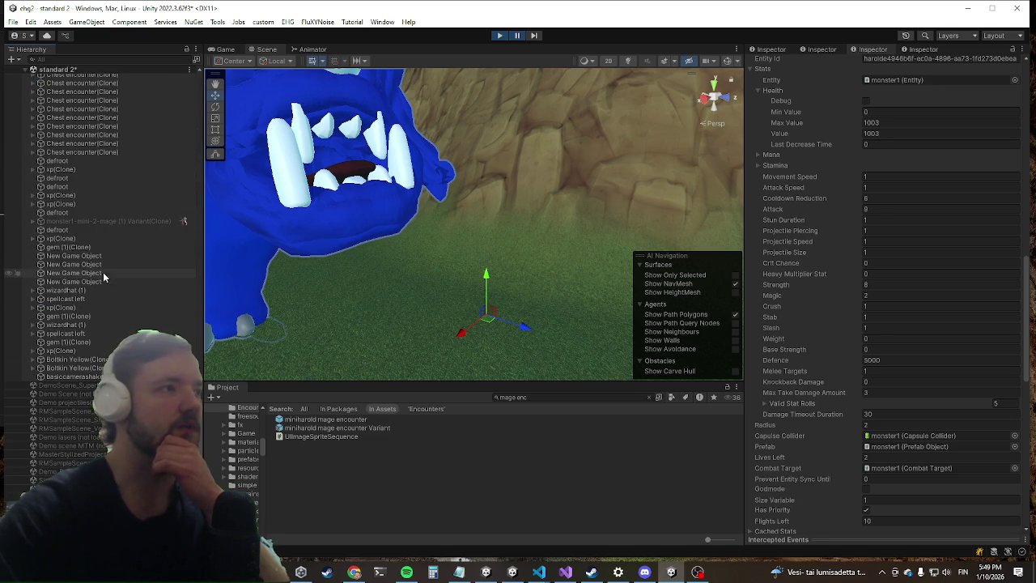
scroll(97, 277, "up", 10)
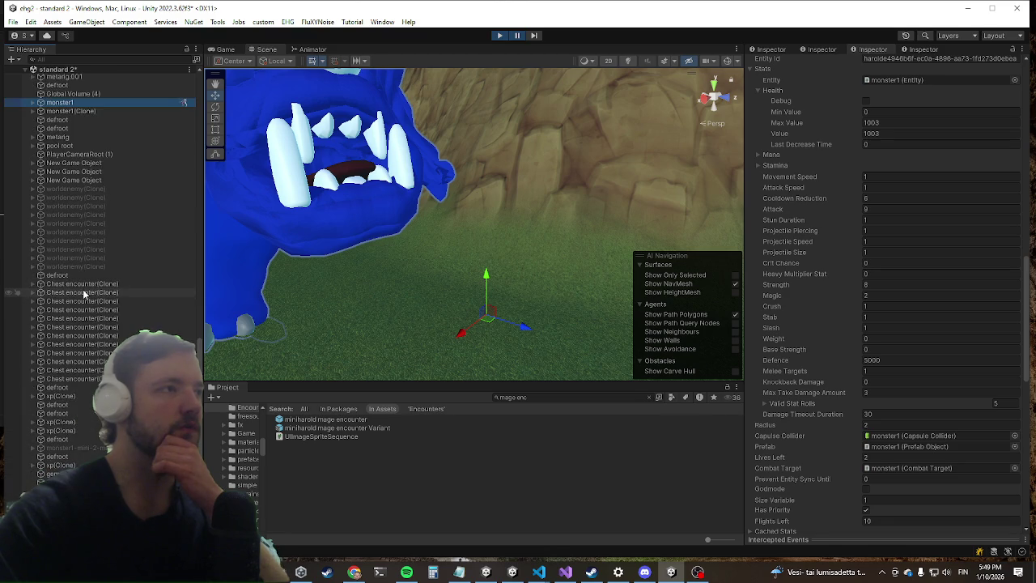
double_click(71, 272)
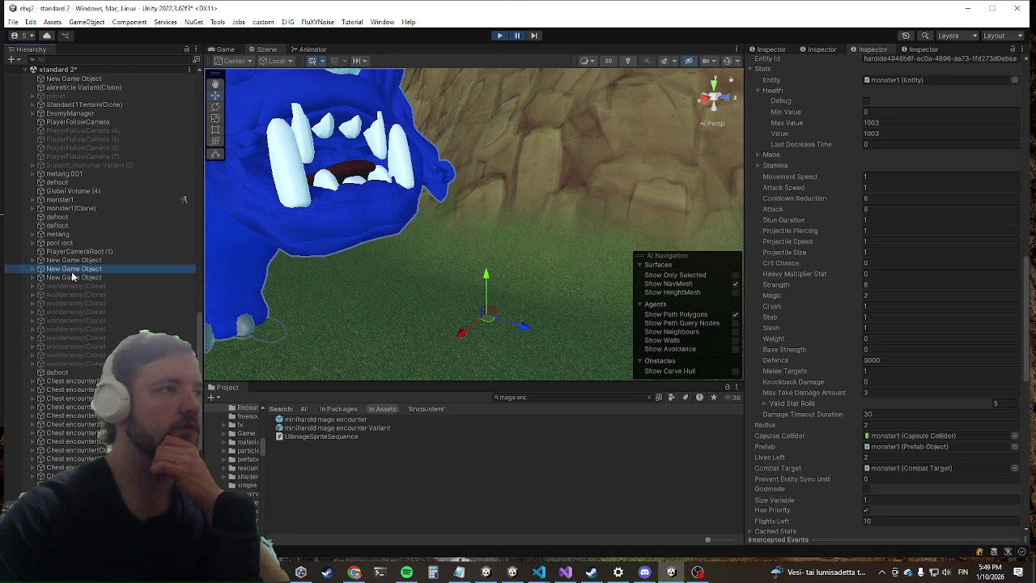
Frame the New Game Objects, the red metarig, monster1(Clone) and monster1 in the Scene view.
double_click(68, 279)
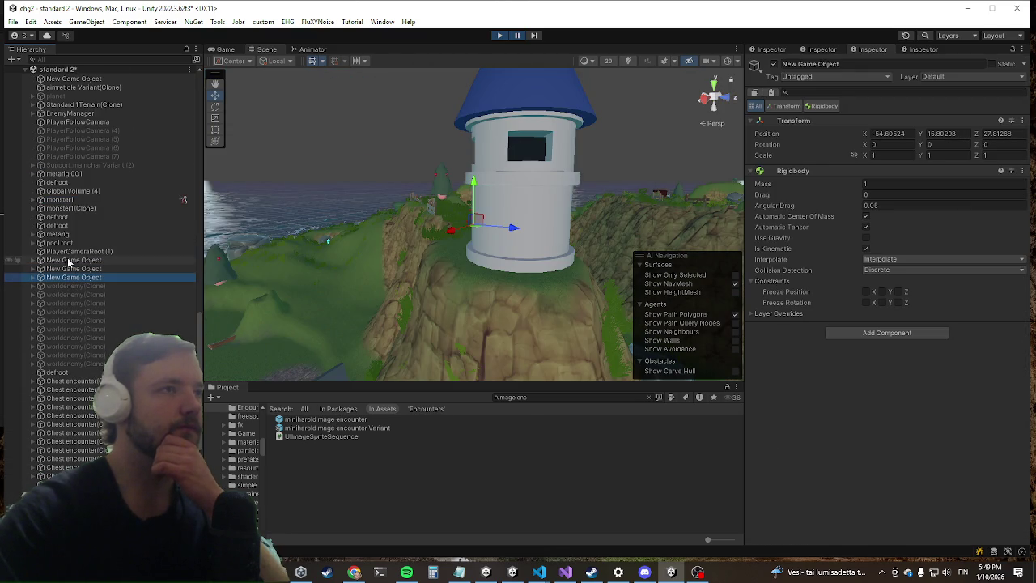
double_click(69, 260)
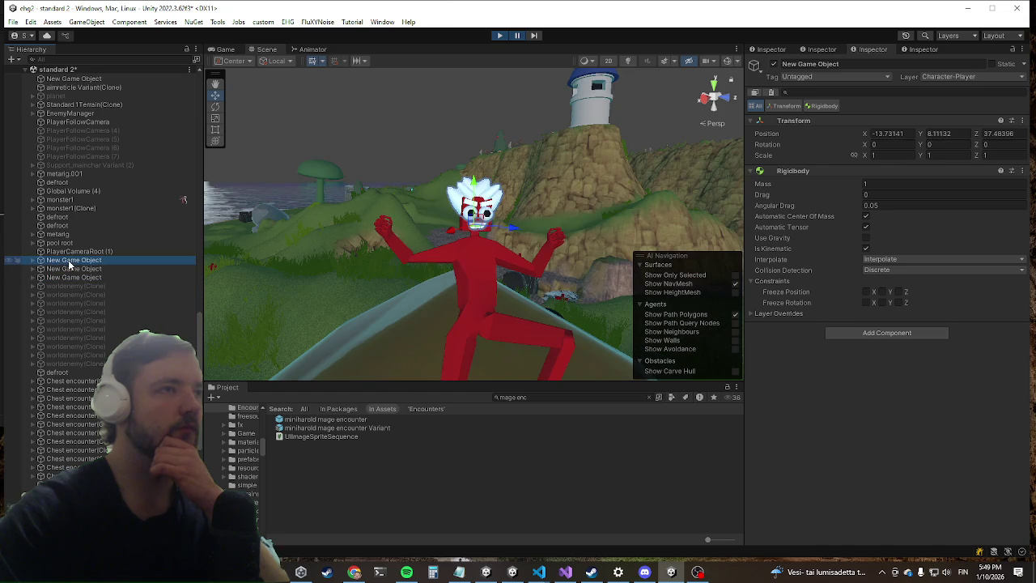
scroll(72, 259, "down", 5)
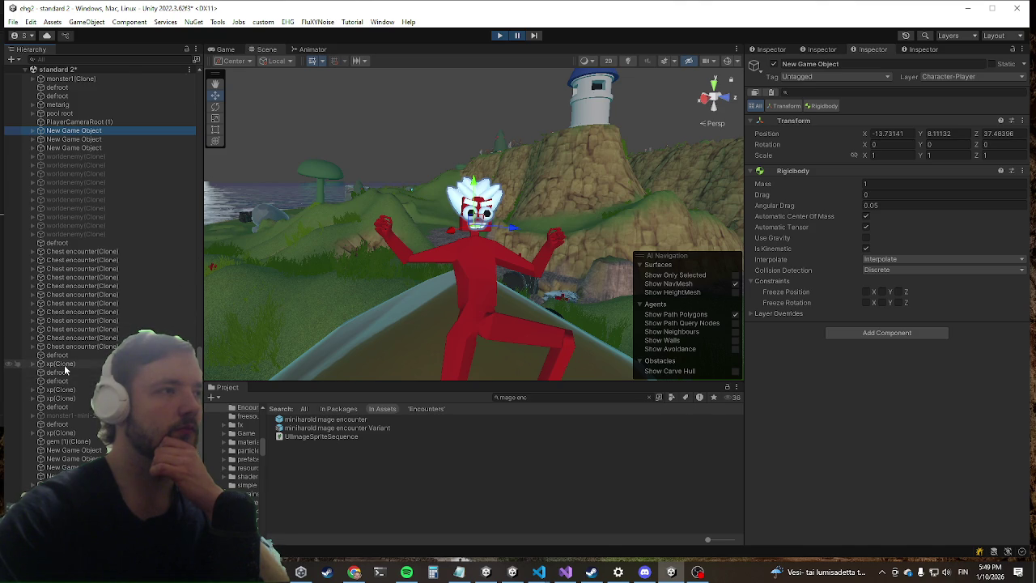
scroll(70, 358, "up", 6)
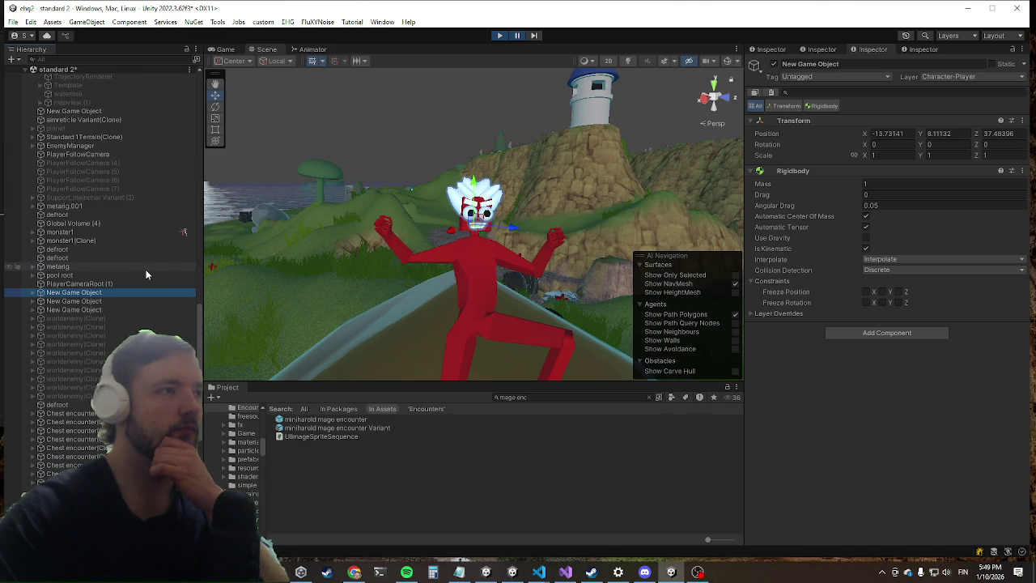
double_click(146, 269)
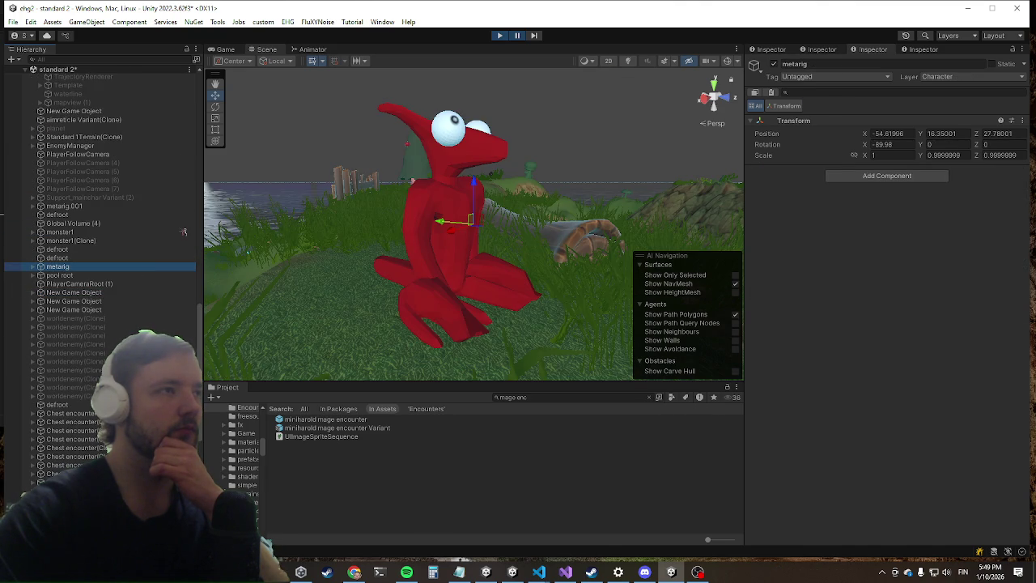
double_click(126, 240)
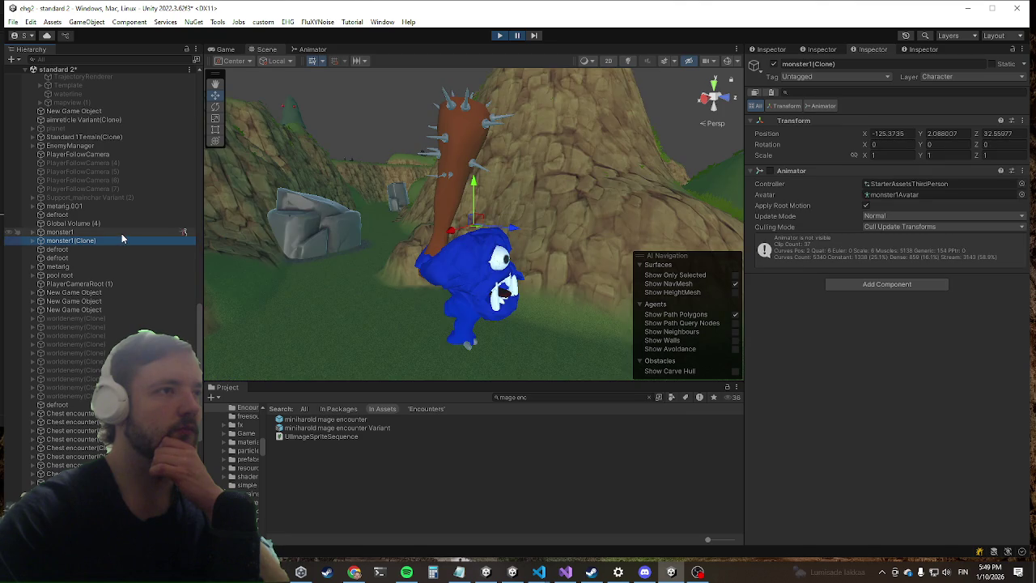
double_click(121, 233)
Frame metarig.001 and EnemyManager, checking its HaroldEncounter (3) boss setting, then resume play.
left_click(121, 232)
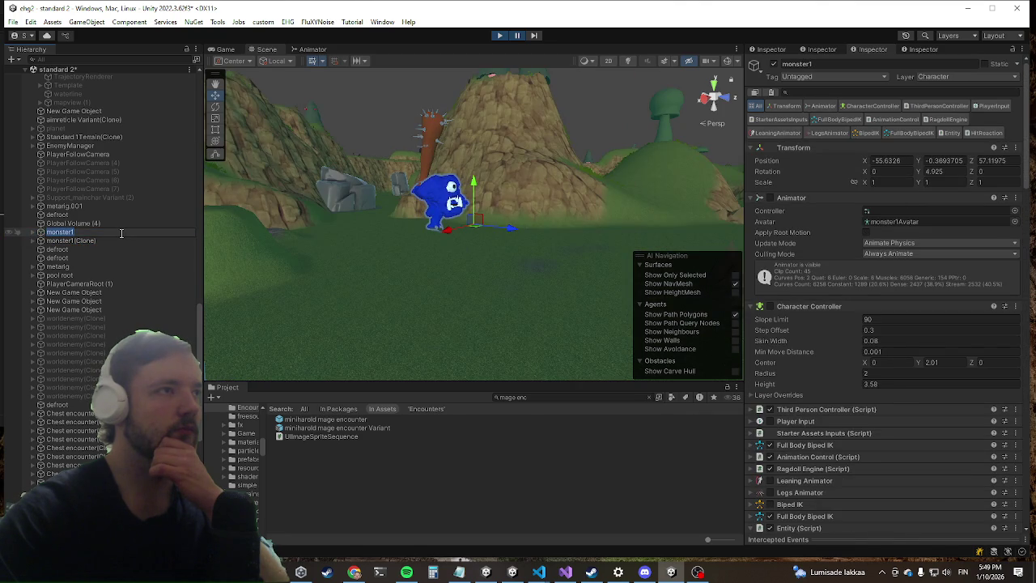
scroll(46, 339, "up", 5)
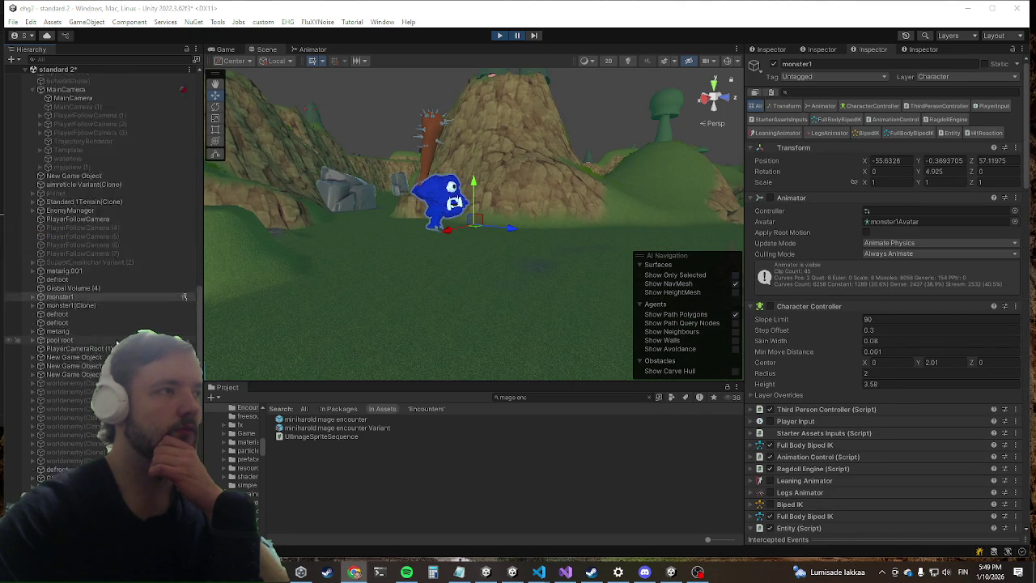
left_click(46, 336)
double_click(46, 336)
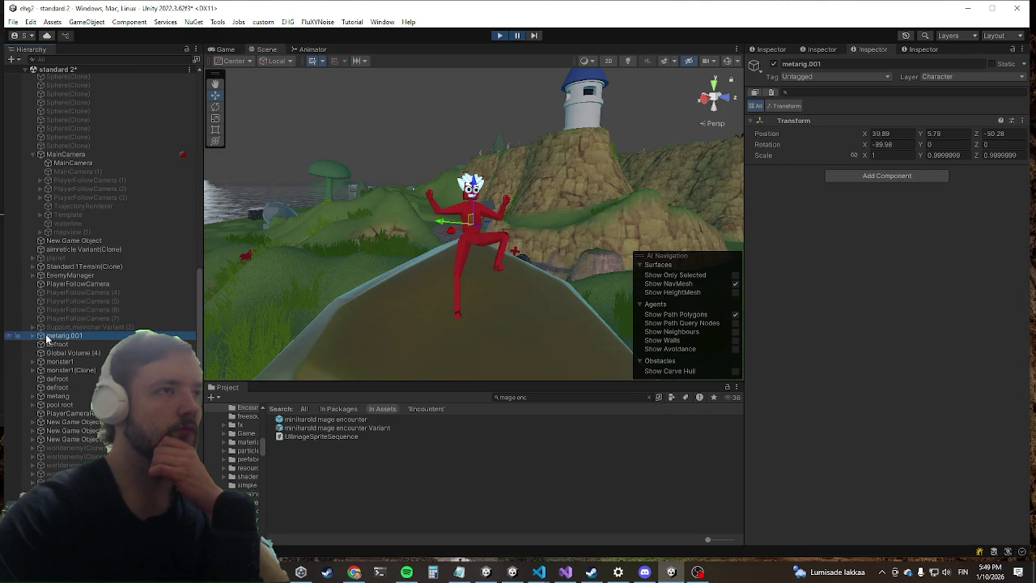
double_click(106, 276)
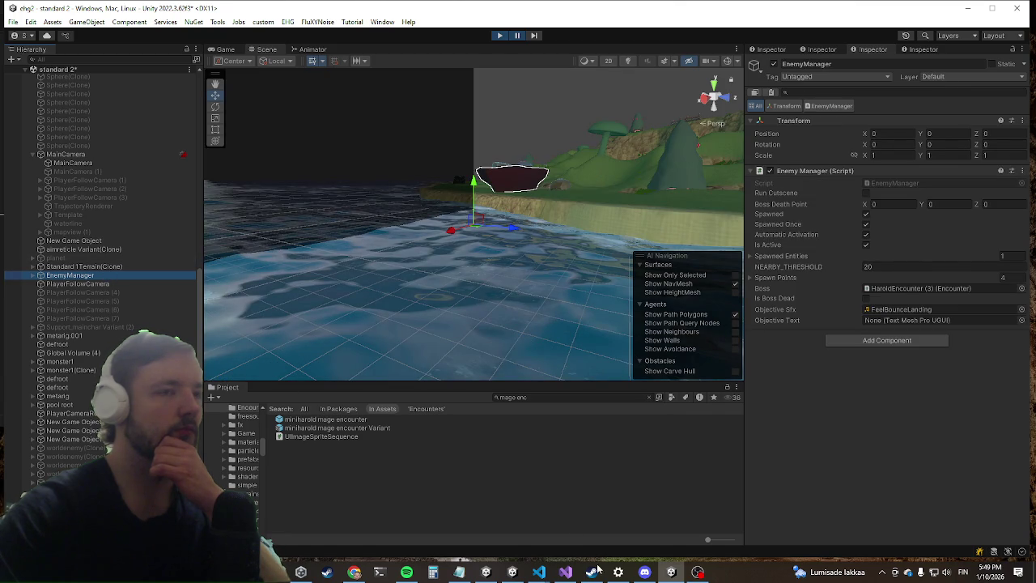
left_click(557, 573)
left_click(557, 573)
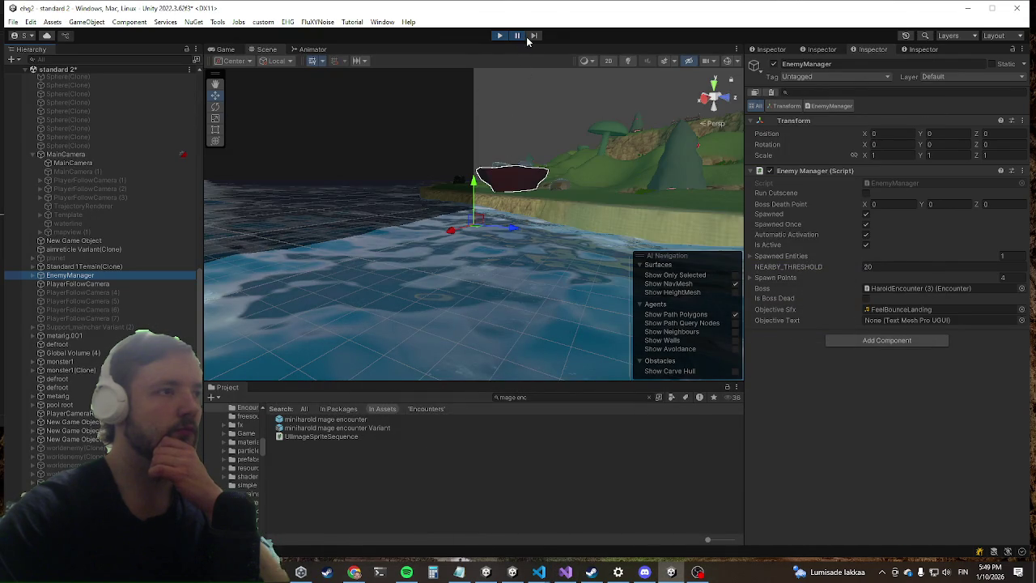
left_click(499, 35)
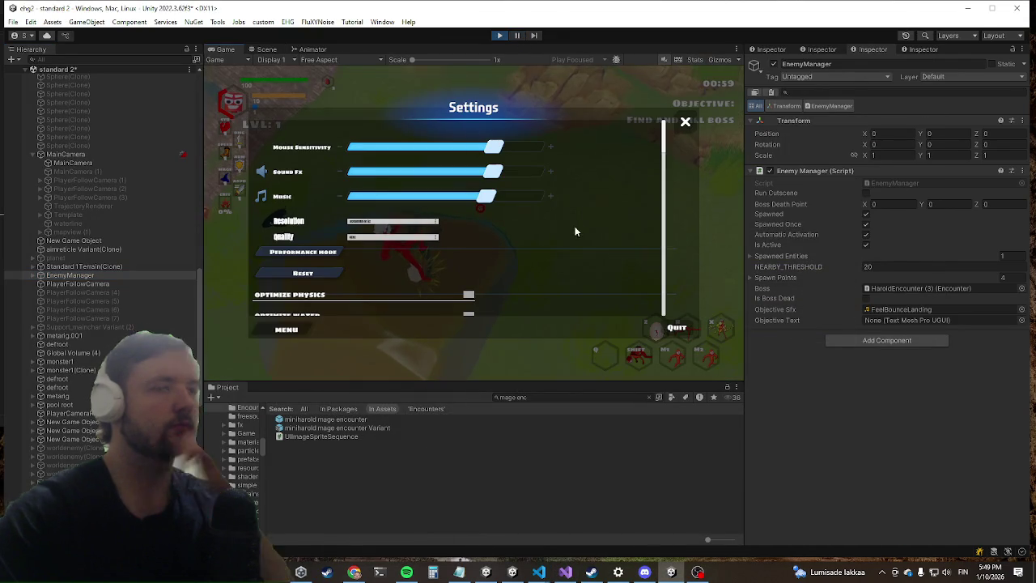
Close the Settings menu, maximize the Game view, and run the character past the boulder.
key("Escape")
double_click(226, 49)
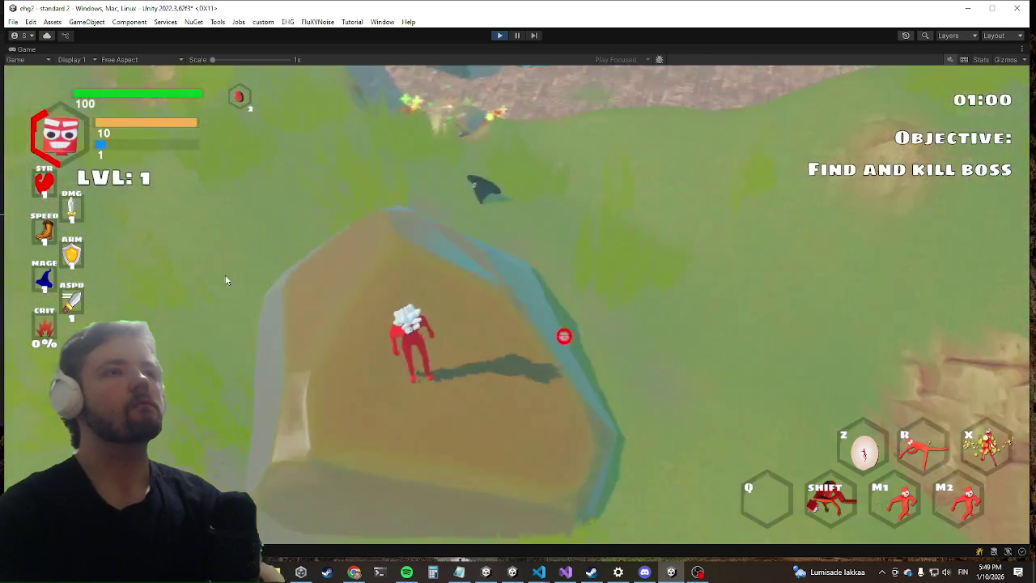
left_click(226, 280)
key("w")
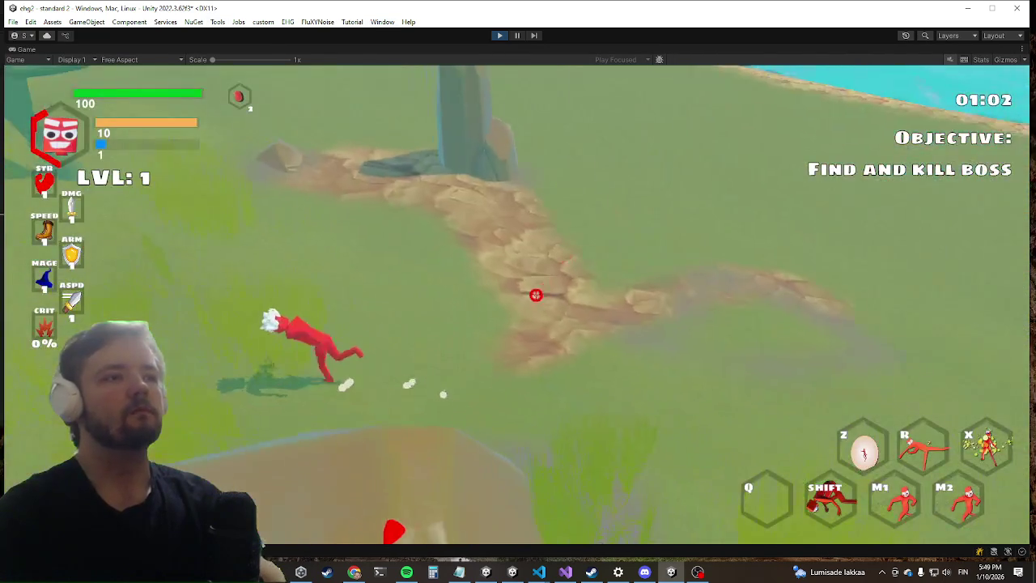
key("w")
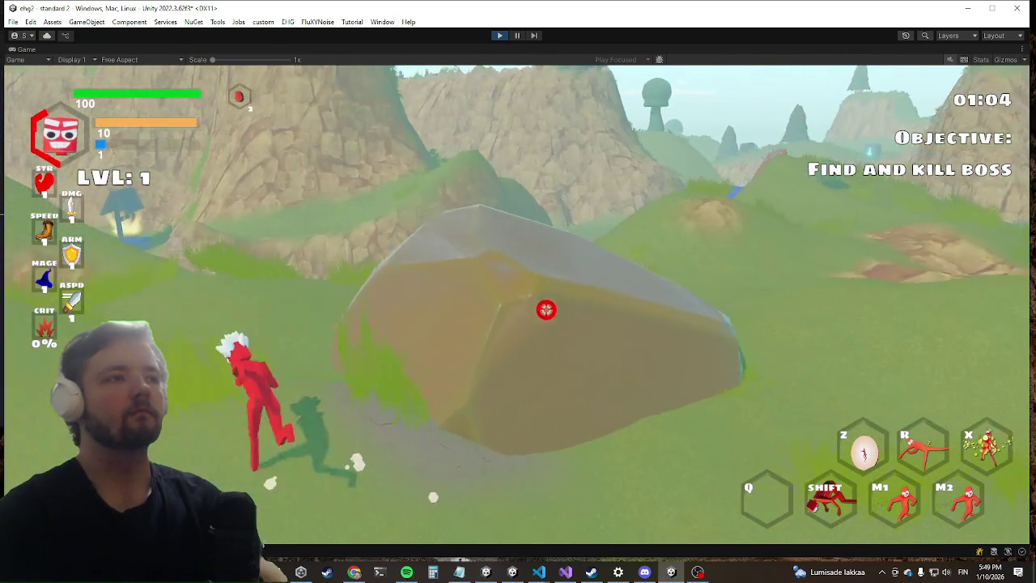
key("w")
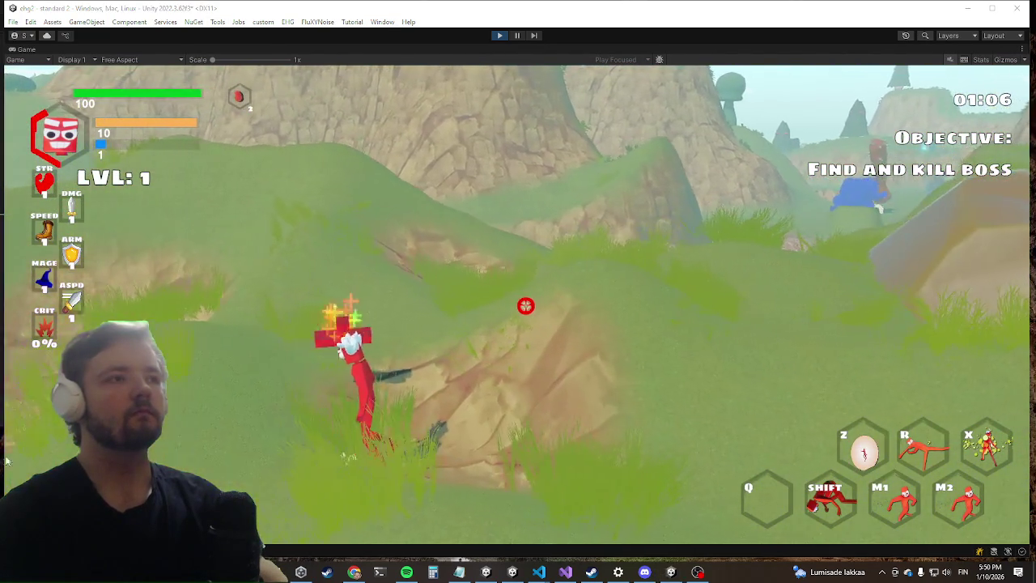
Dash the character up the hillside to the rocky path, then bring up the window switcher.
key("super")
key("super")
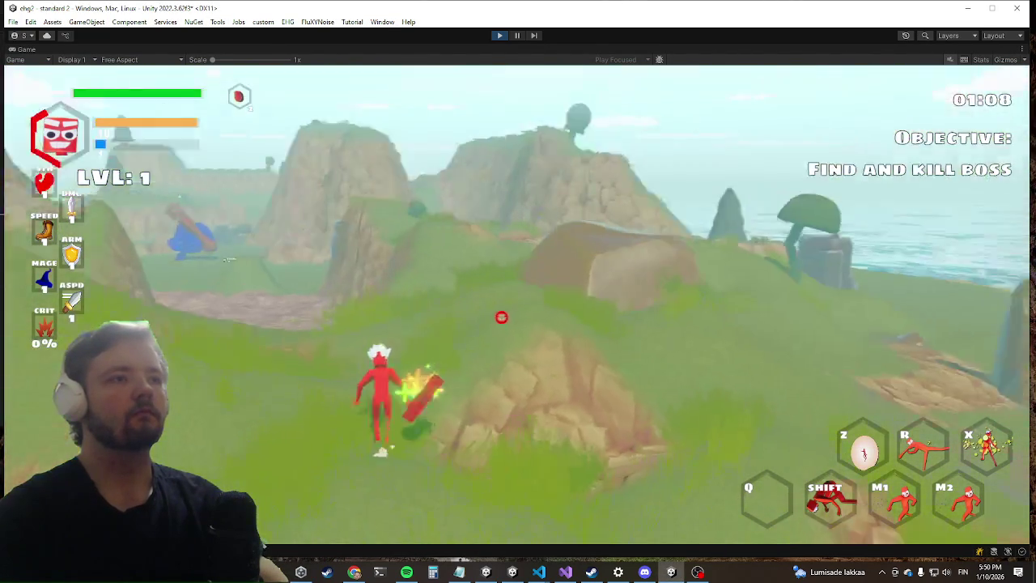
key("shift")
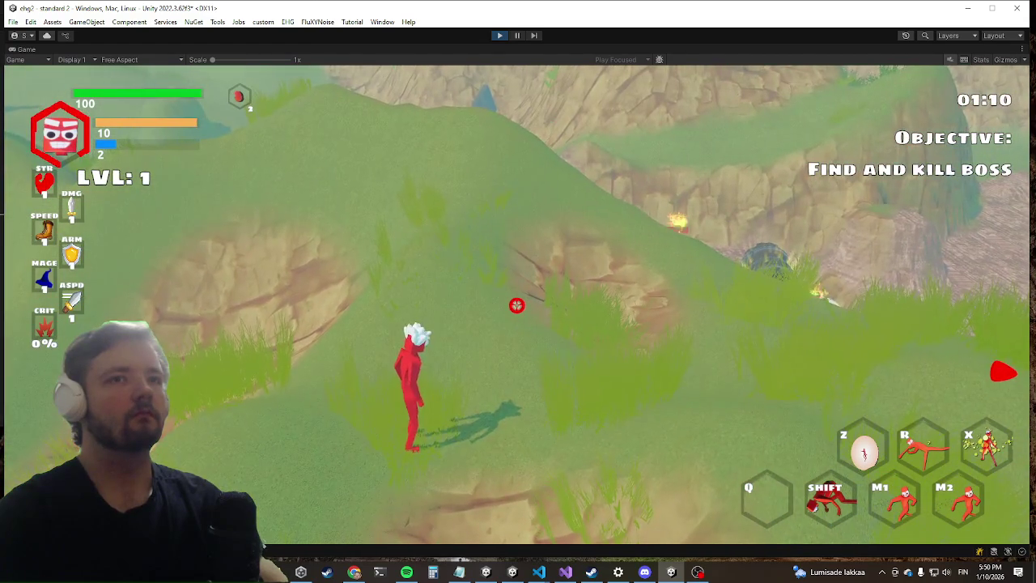
key("w")
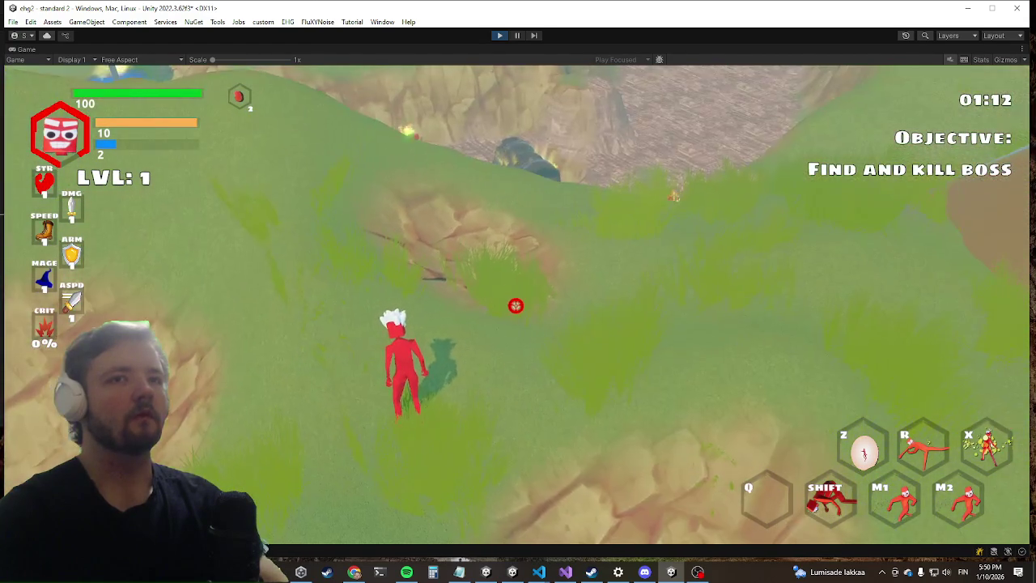
key("w")
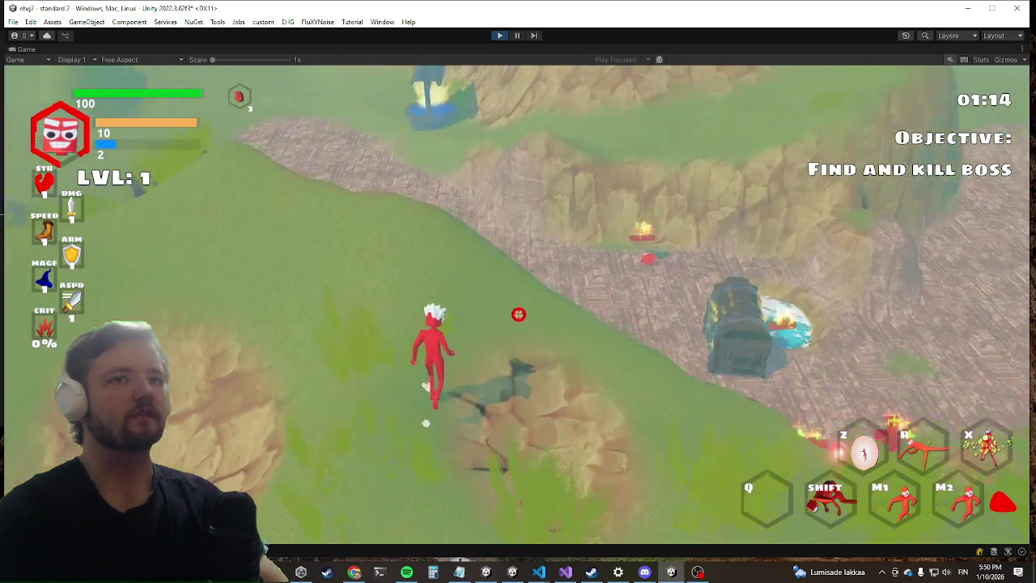
key("w")
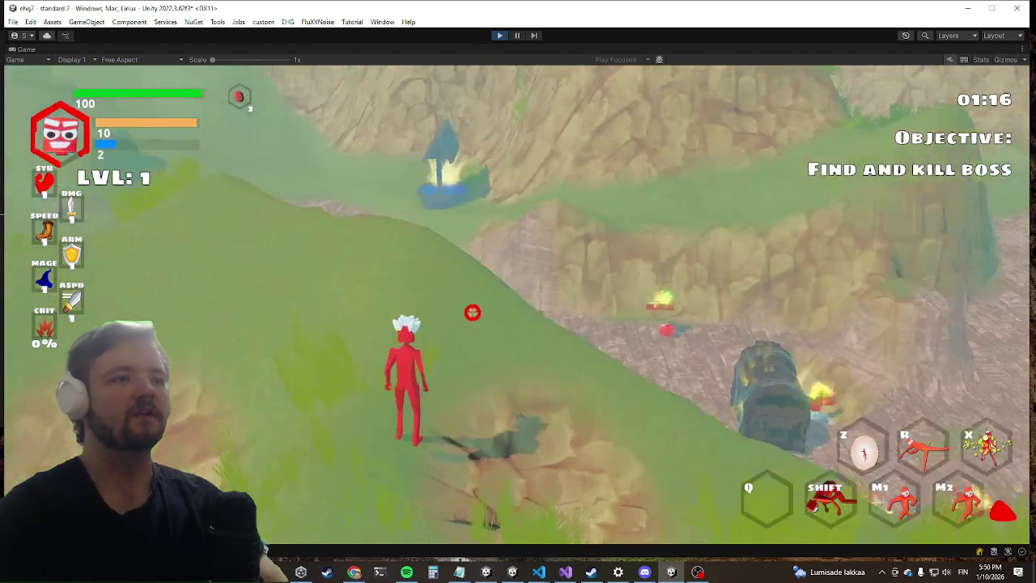
key("alt+Tab")
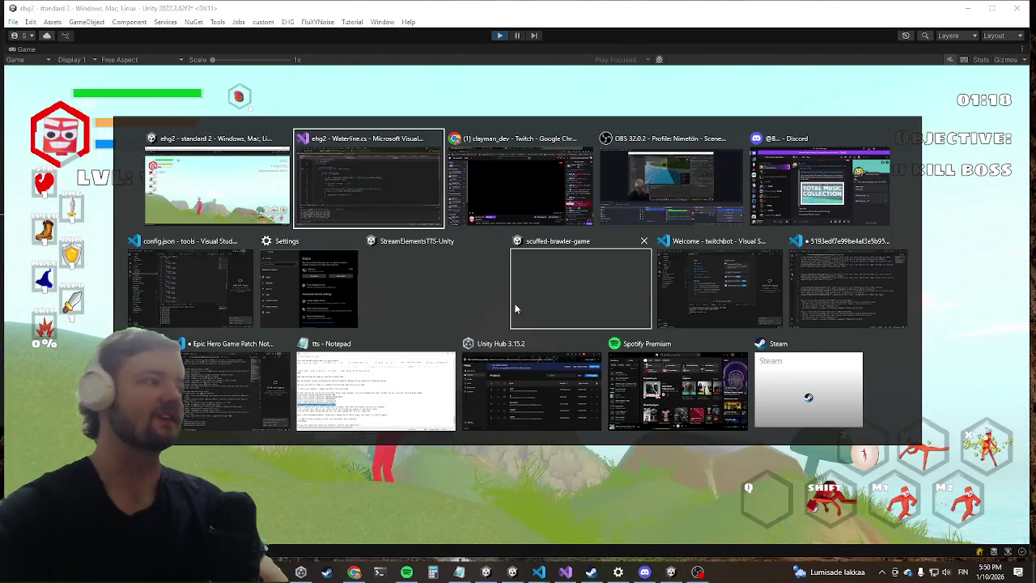
Code-search 'uicompass' to open UICompassIndicator.cs and find all references to the class.
key("ctrl+t")
type("uicompass")
key("Return")
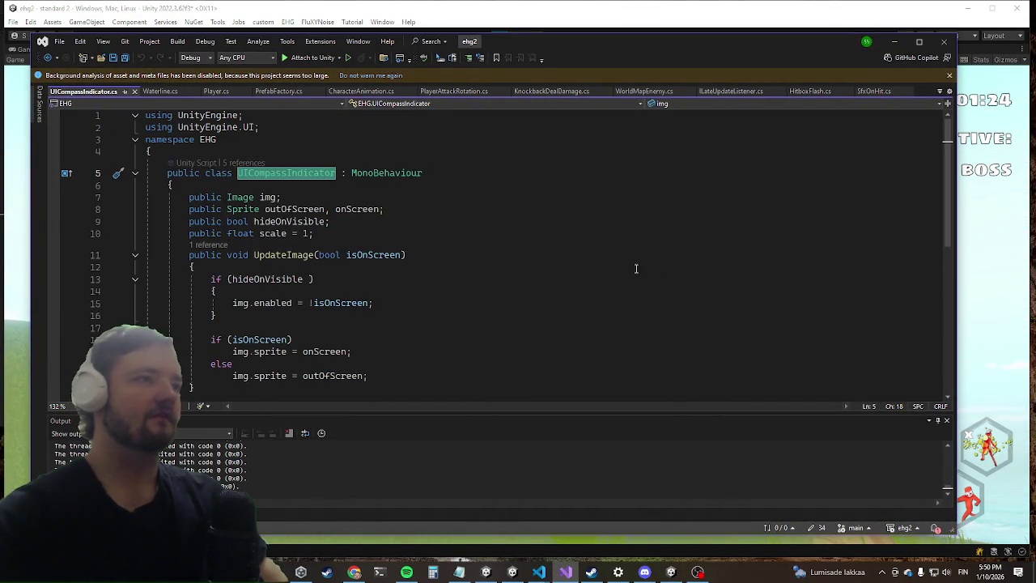
scroll(551, 300, "down", 7)
scroll(440, 312, "up", 6)
scroll(266, 162, "up", 1)
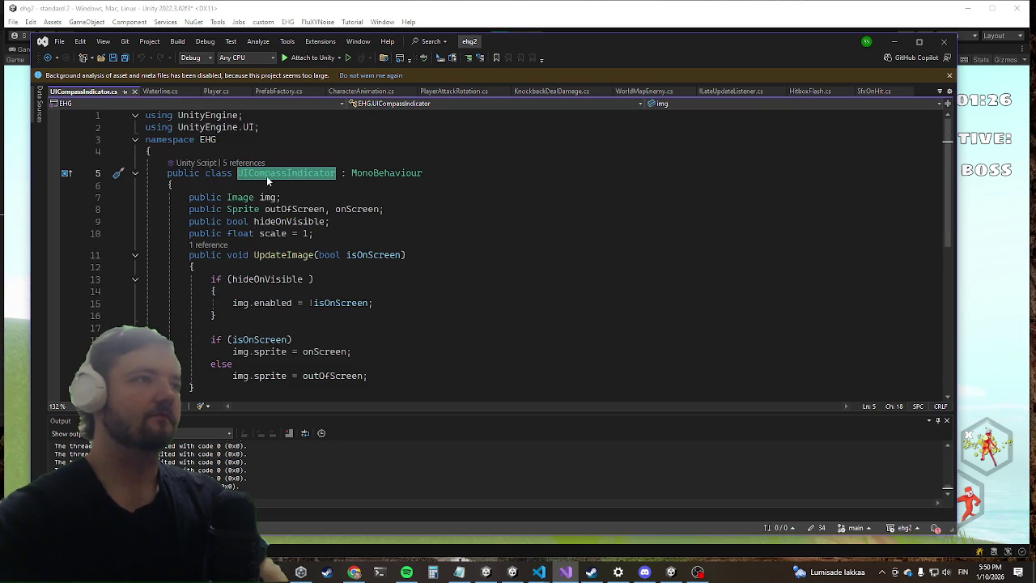
right_click(266, 176)
left_click(321, 294)
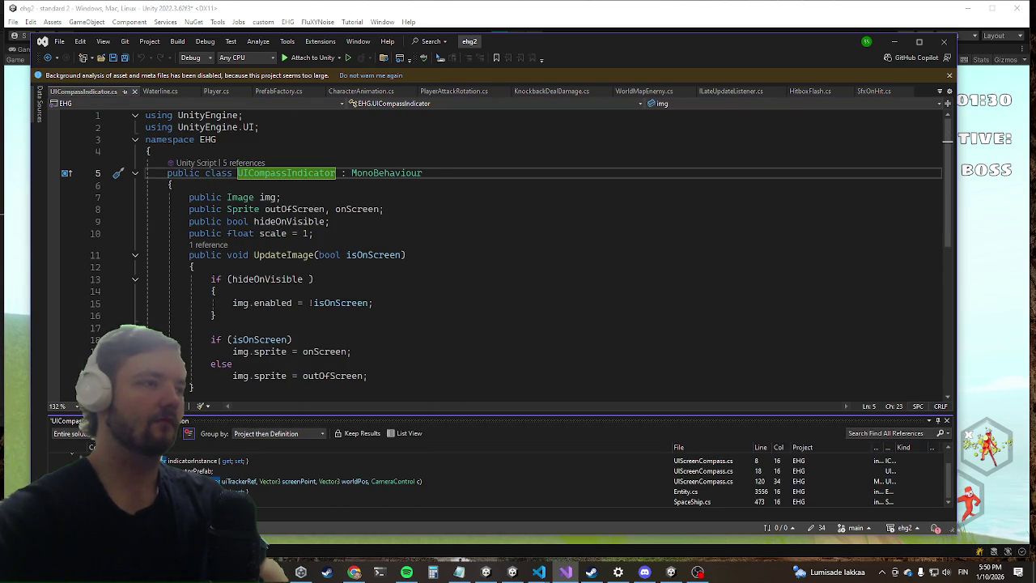
Open the UIScreenCompass.cs reference and place the cursor on empty line 101 in OnPostLateUpdate.
left_click(227, 470)
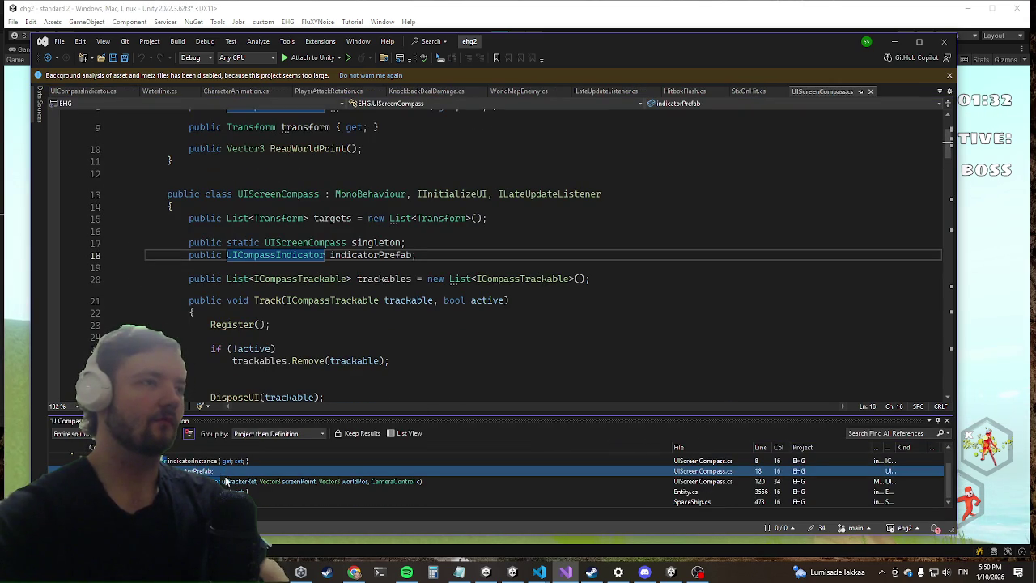
left_click(229, 461)
scroll(366, 309, "down", 5)
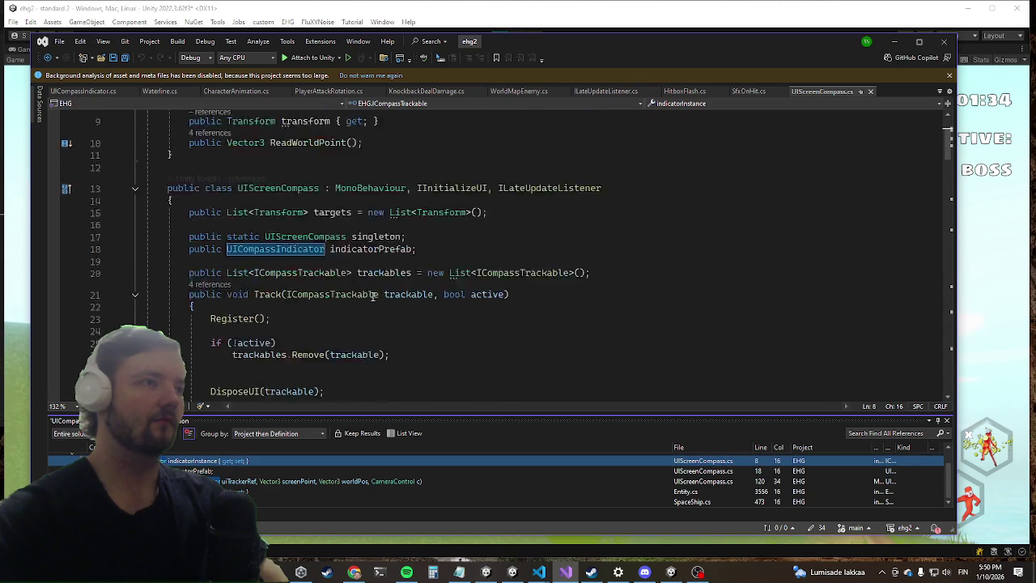
scroll(357, 330, "down", 12)
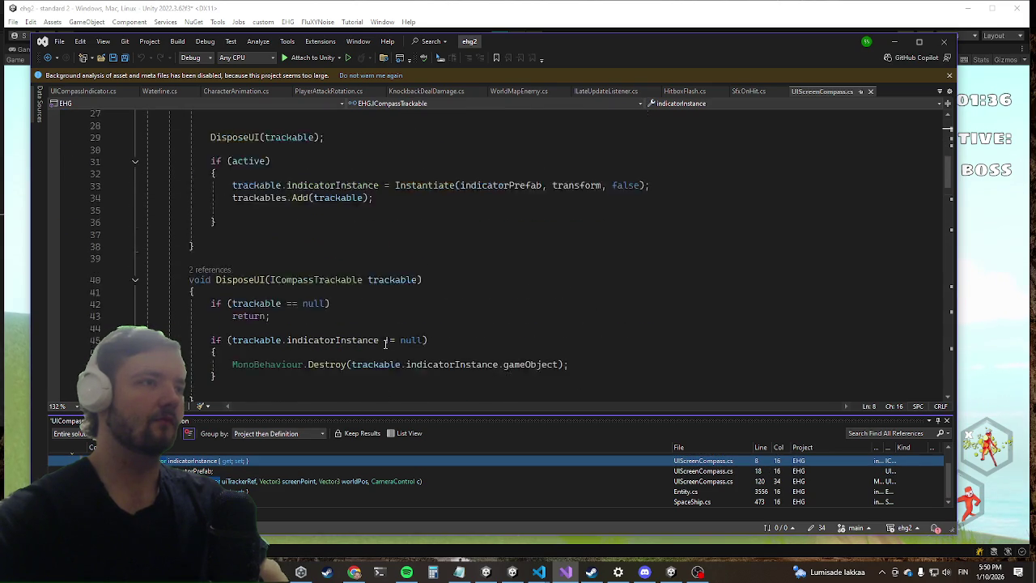
scroll(357, 330, "down", 6)
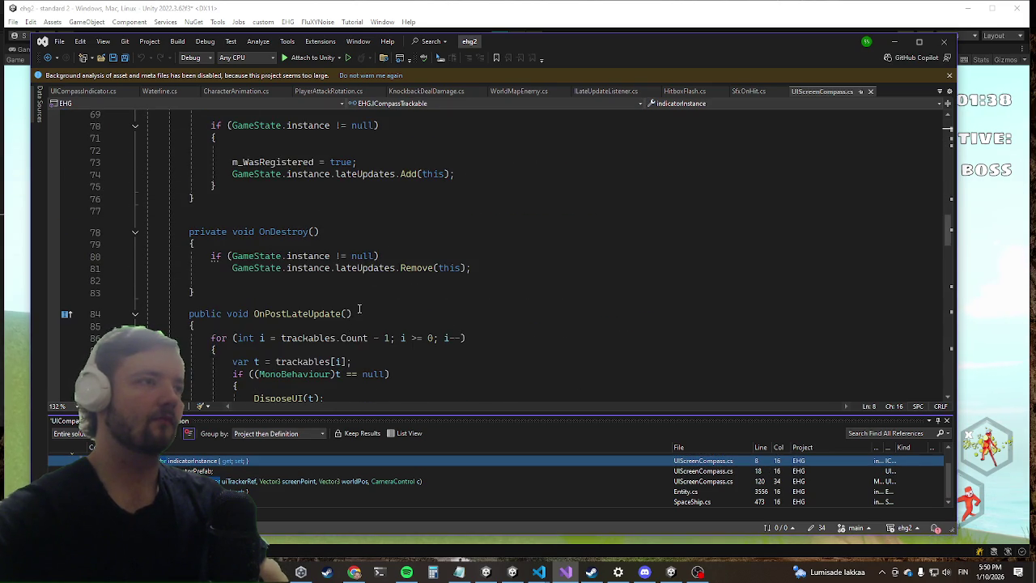
scroll(360, 307, "down", 4)
scroll(385, 224, "down", 3)
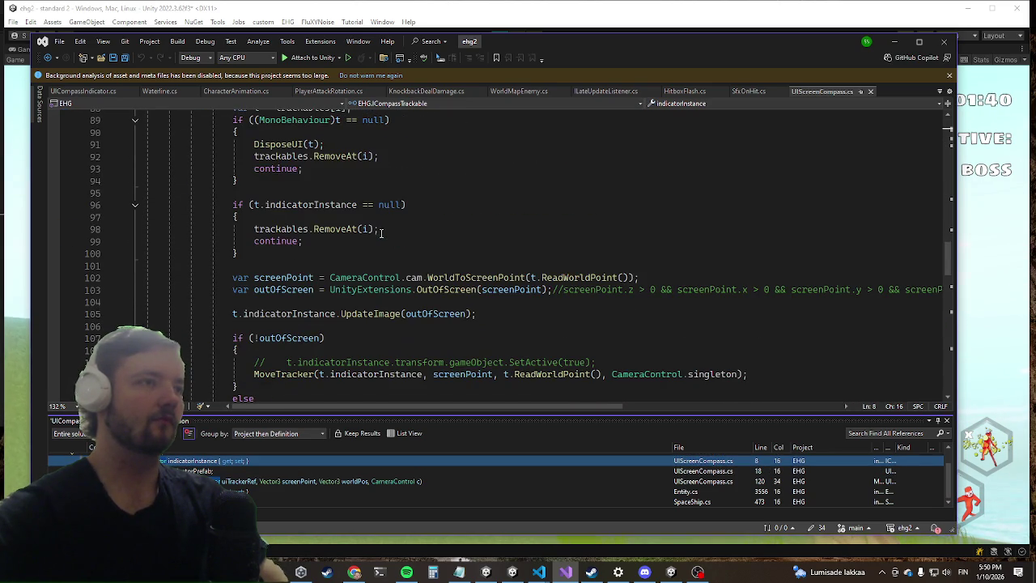
left_click(316, 303)
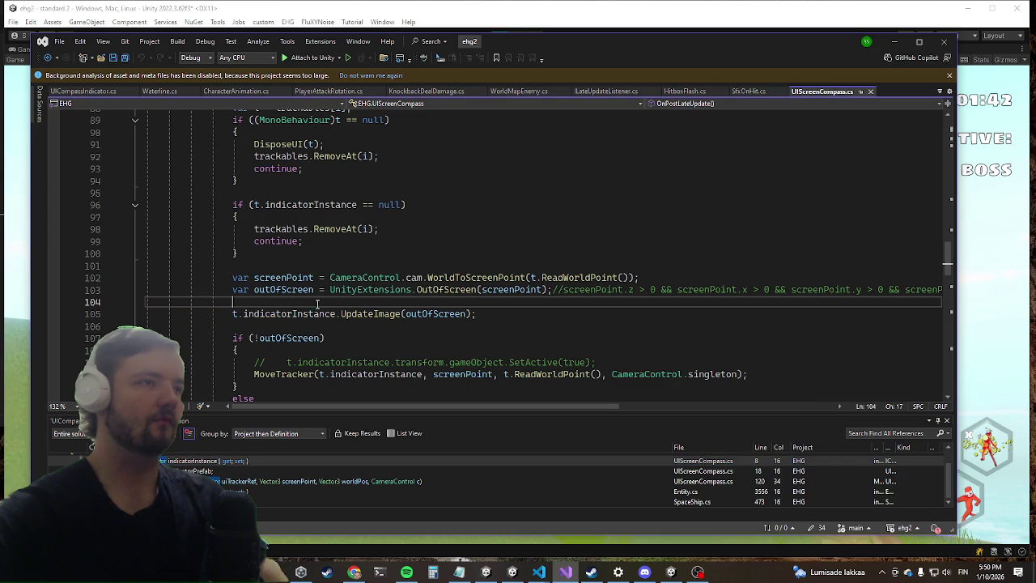
left_click(535, 266)
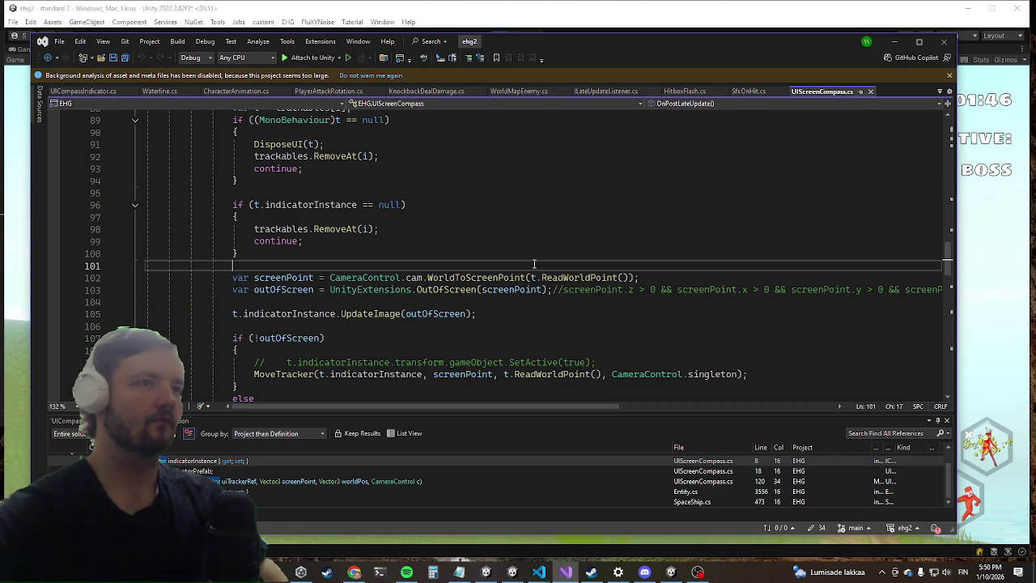
Write MonoBehaviour.print(t.transform) on line 101, then delete the MonoBehaviour.print prefix.
type("t")
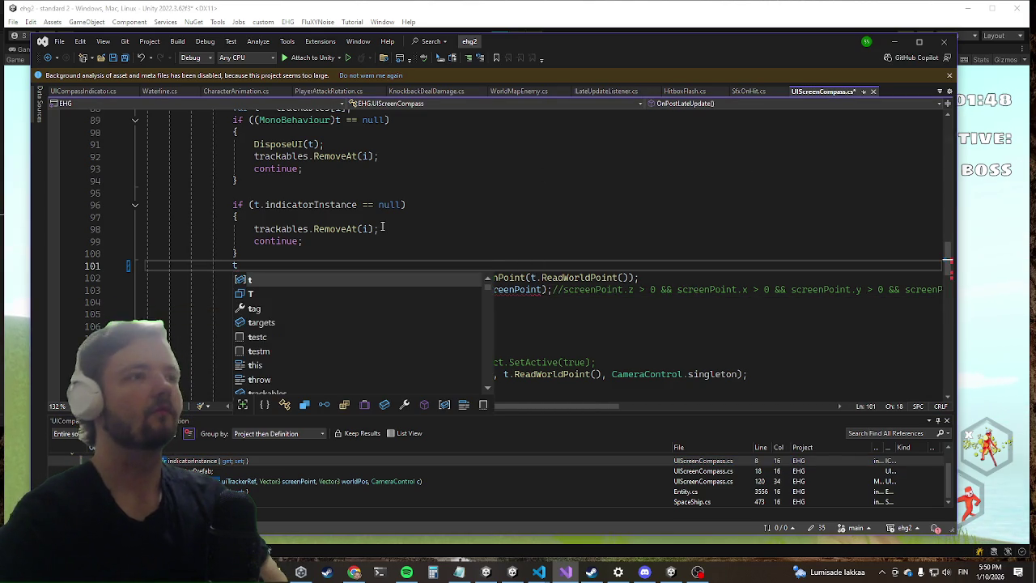
key("BackSpace")
type("mono")
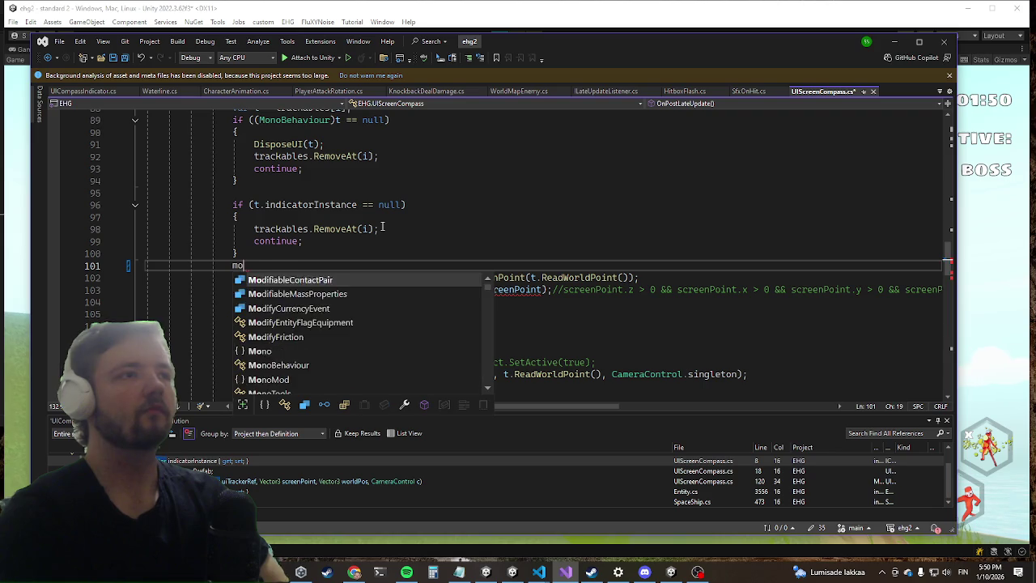
key("Tab")
type(".print(")
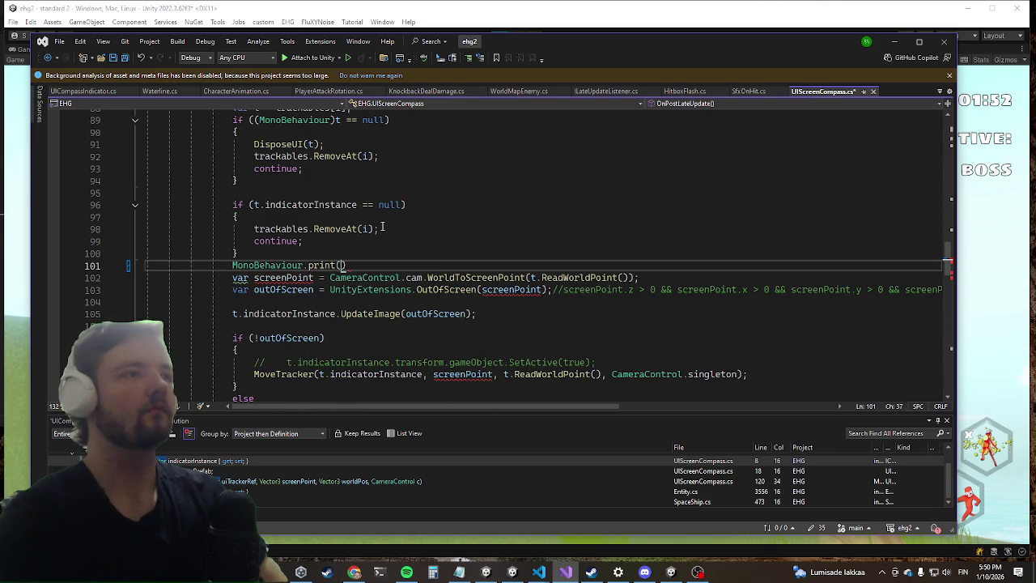
type("t.")
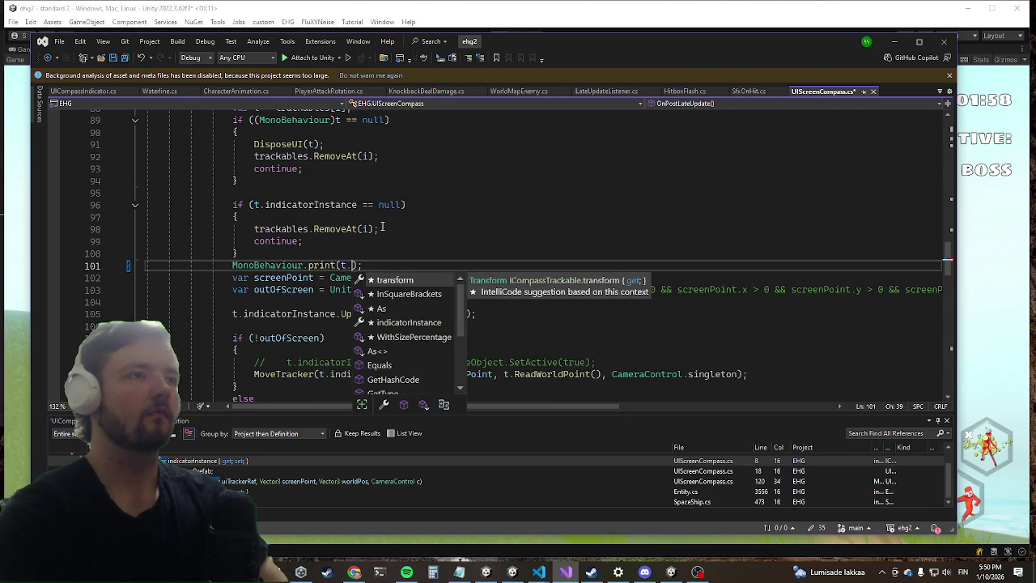
key("Tab")
key("ctrl+Left")
key("ctrl+Left")
key("ctrl+Left")
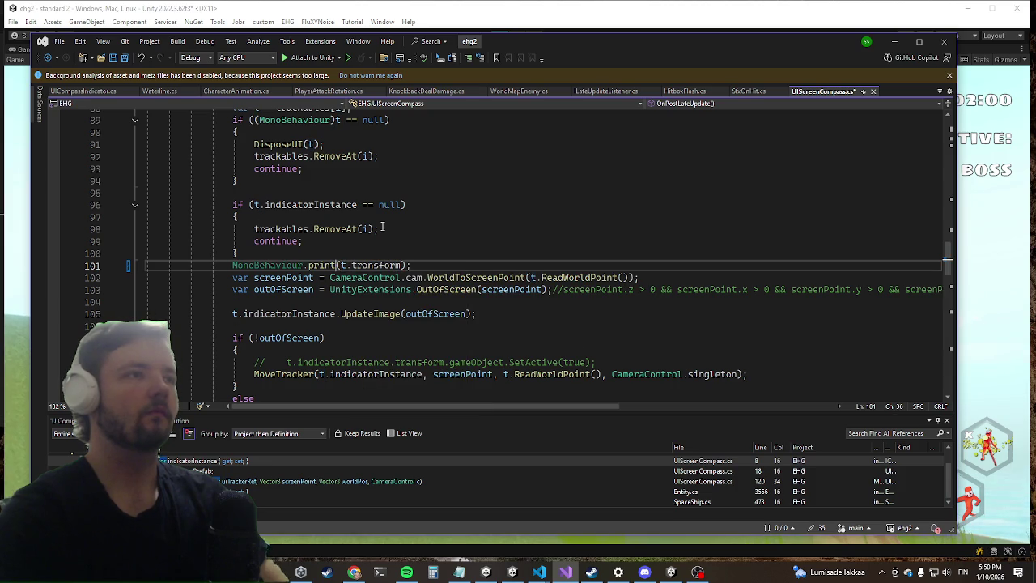
key("shift+Home")
key("BackSpace")
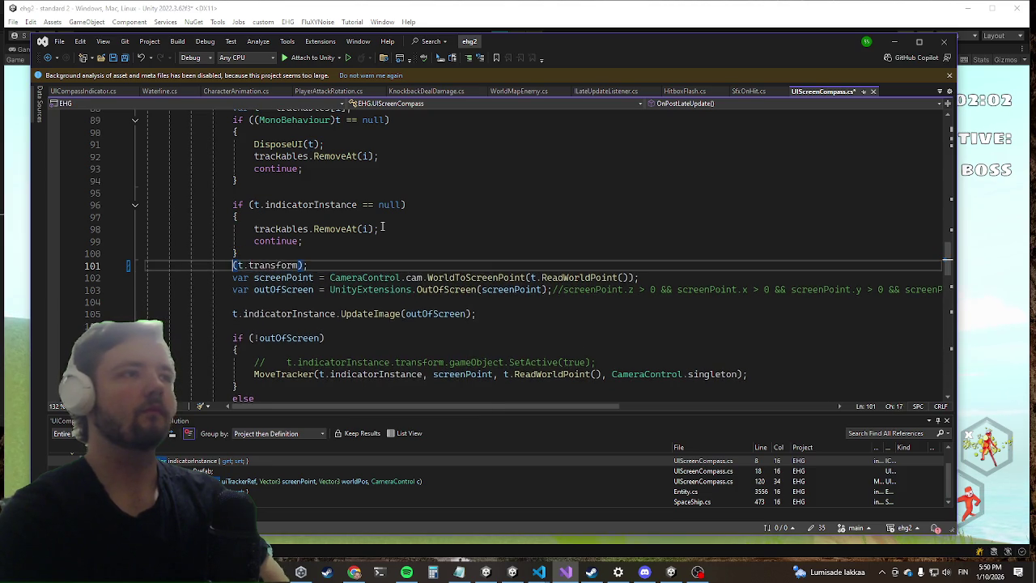
Complete the line as Debug.Log(t.transform, t.transform) using IntelliSense.
type("debug.log")
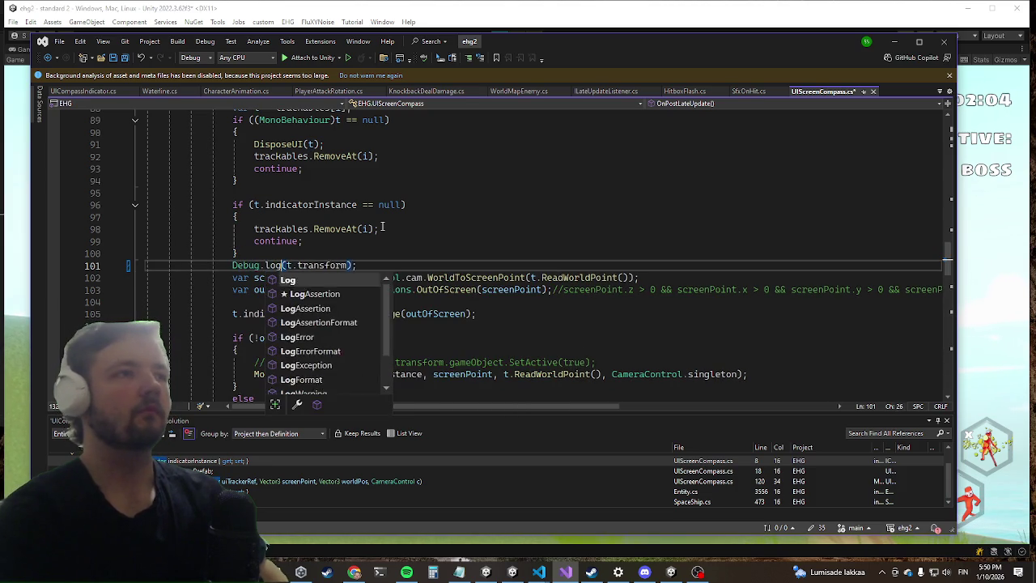
key("Tab")
key("ctrl+Right")
key("ctrl+Right")
key("ctrl+Right")
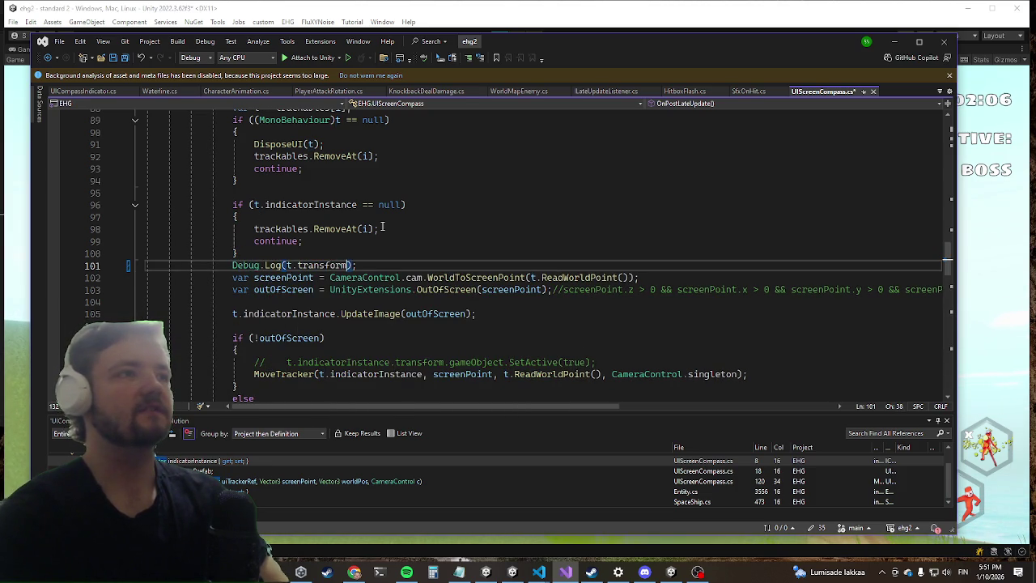
type(", t.tr")
key("Tab")
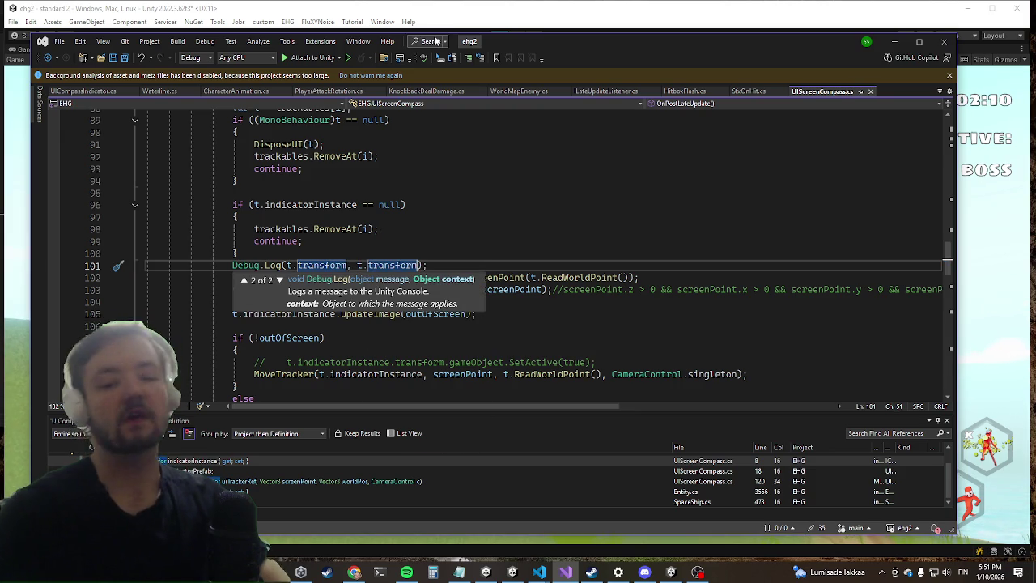
left_click(487, 21)
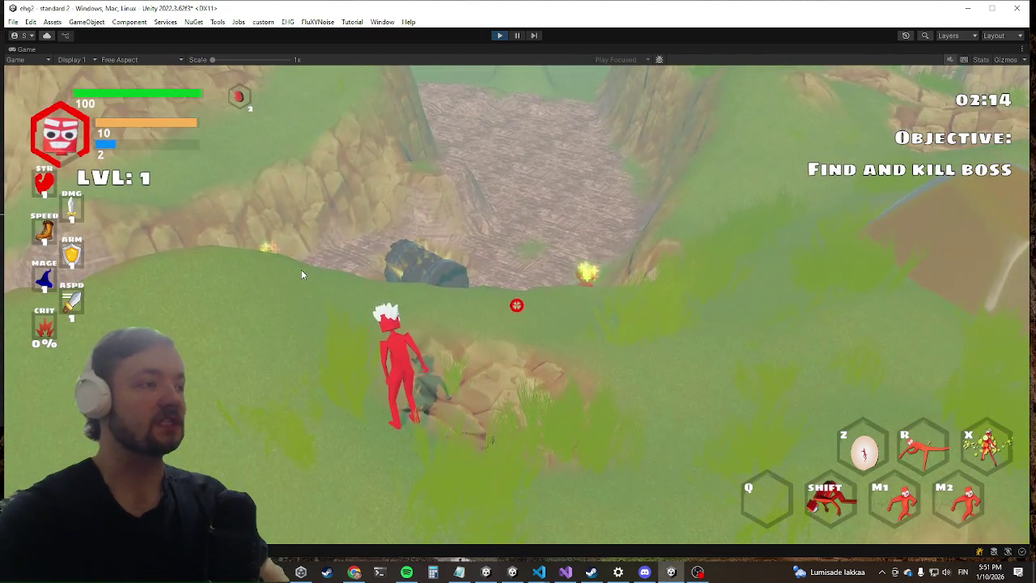
Restore the editor layout, pause the game, and select a spawned mage enemy clone.
key("super")
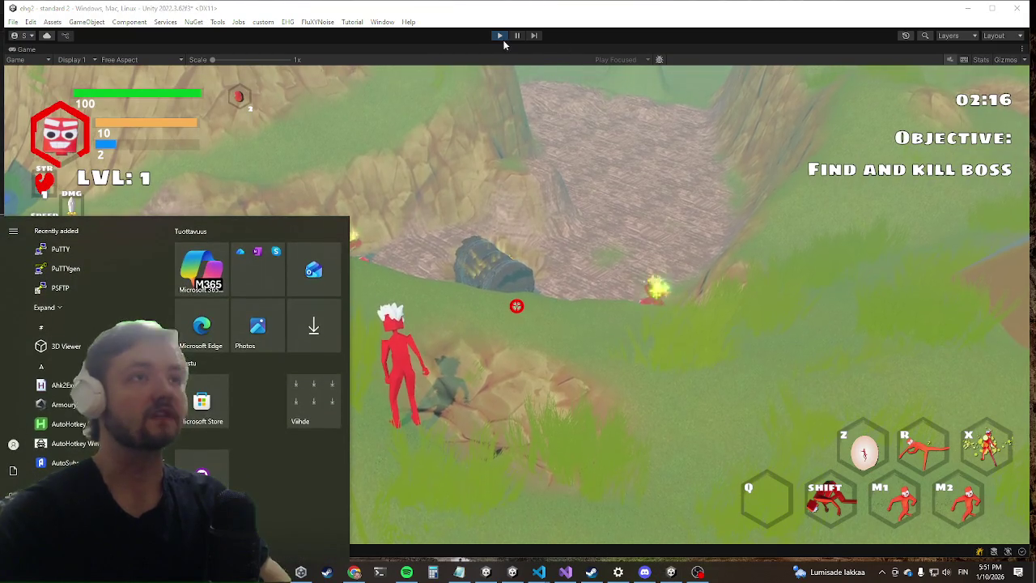
key("Escape")
left_click(516, 35)
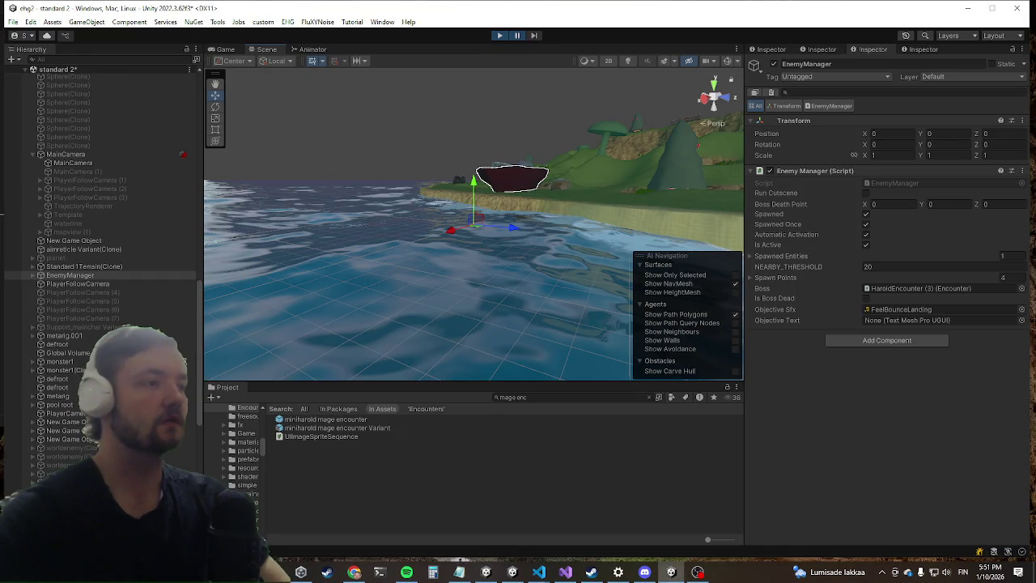
scroll(146, 217, "down", 5)
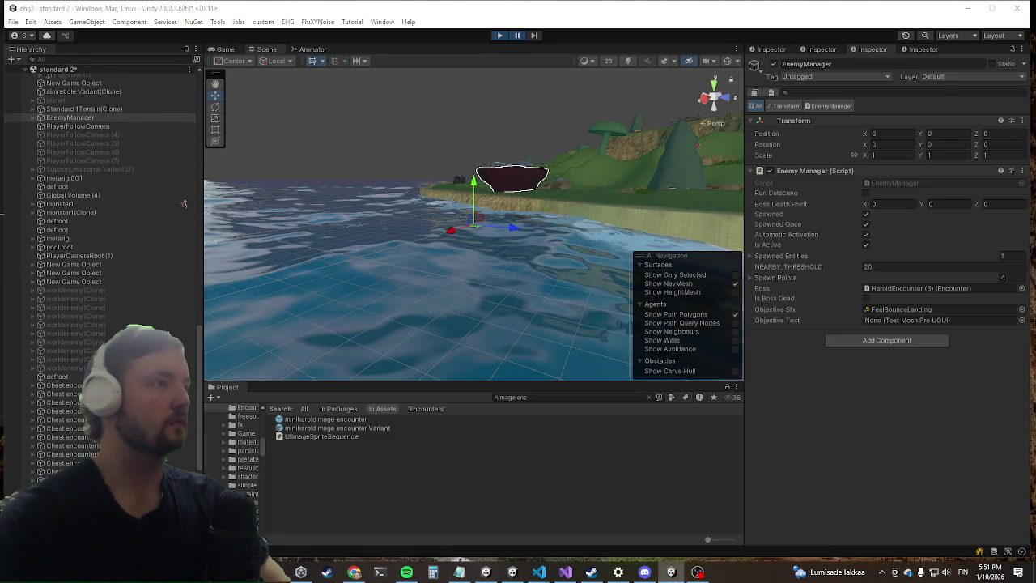
scroll(132, 232, "down", 5)
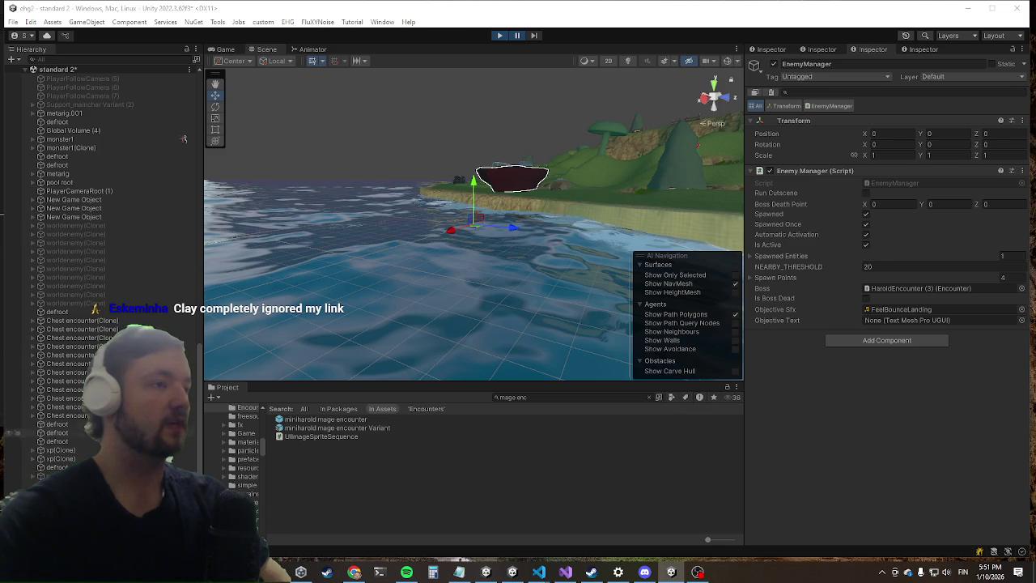
left_click(16, 476)
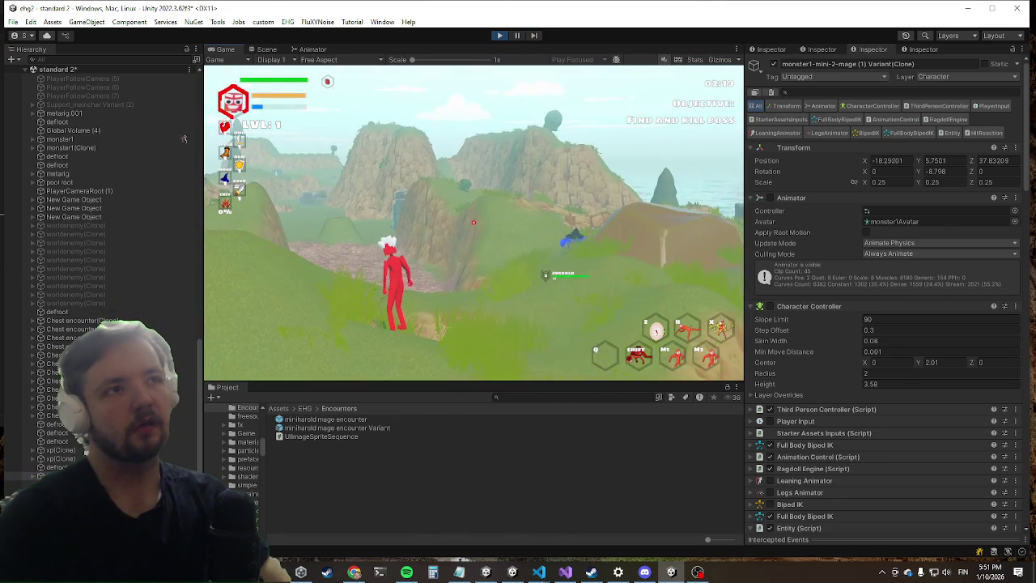
Maximize the Game view again, open in-game Settings, and switch back to Visual Studio.
key("shift+space")
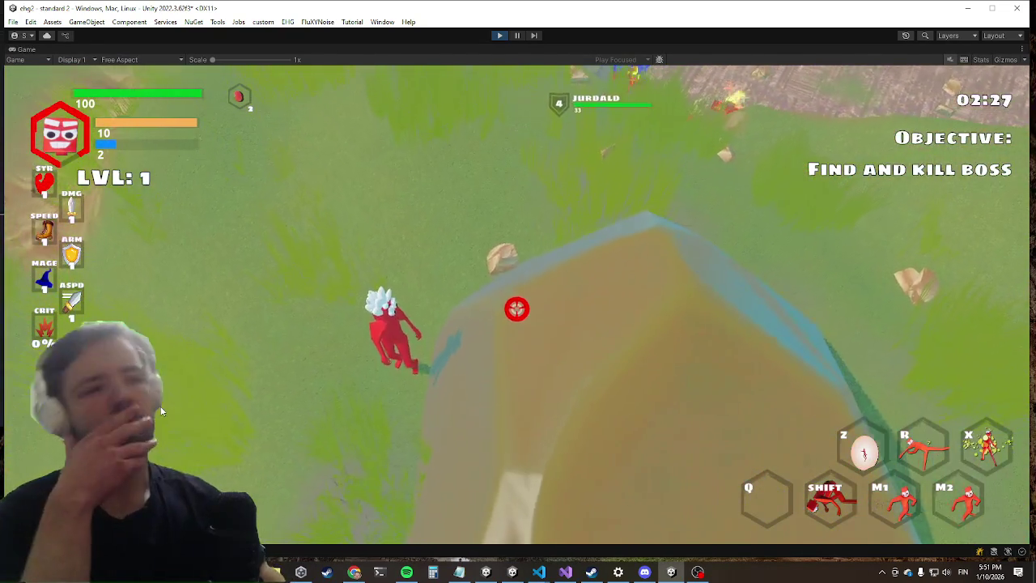
key("Escape")
key("alt+Tab")
key("alt+Tab")
key("alt+shift+Tab")
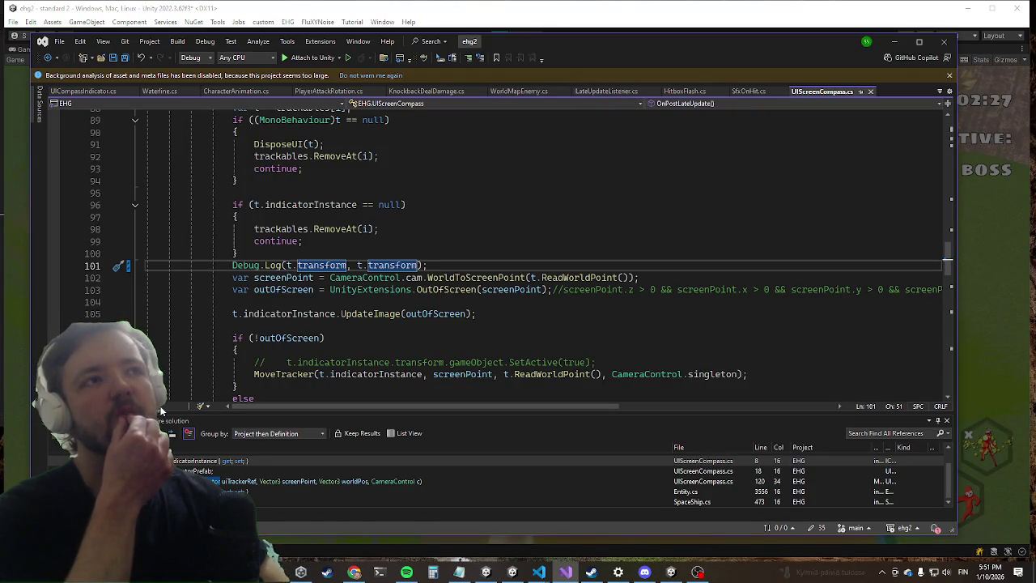
Delete the Debug.Log(t.transform, t.transform) statement on line 101 and save UIScreenCompass.cs.
key("End")
key("shift+Home")
key("BackSpace")
key("BackSpace")
key("Return")
key("ctrl+s")
key("Up")
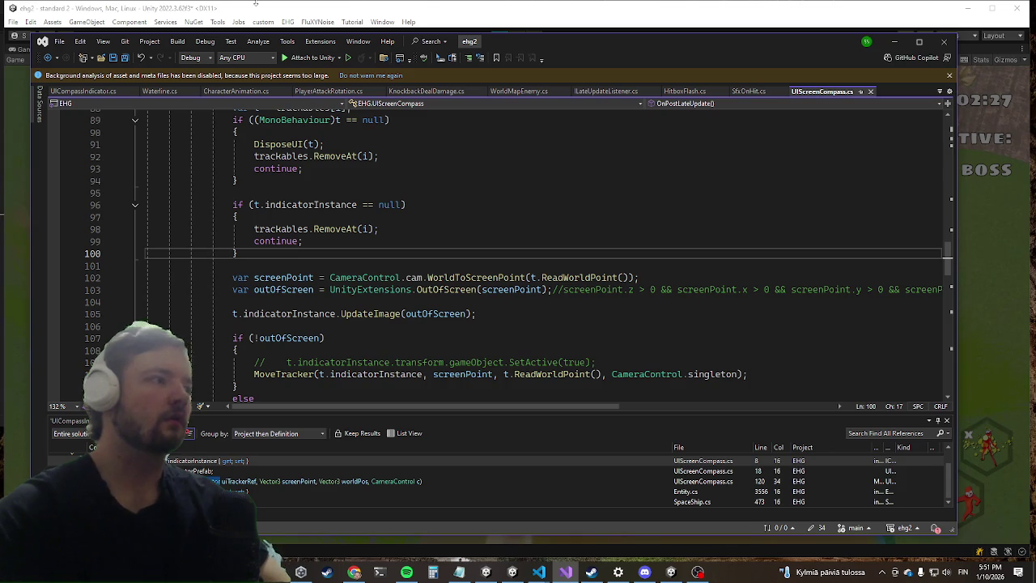
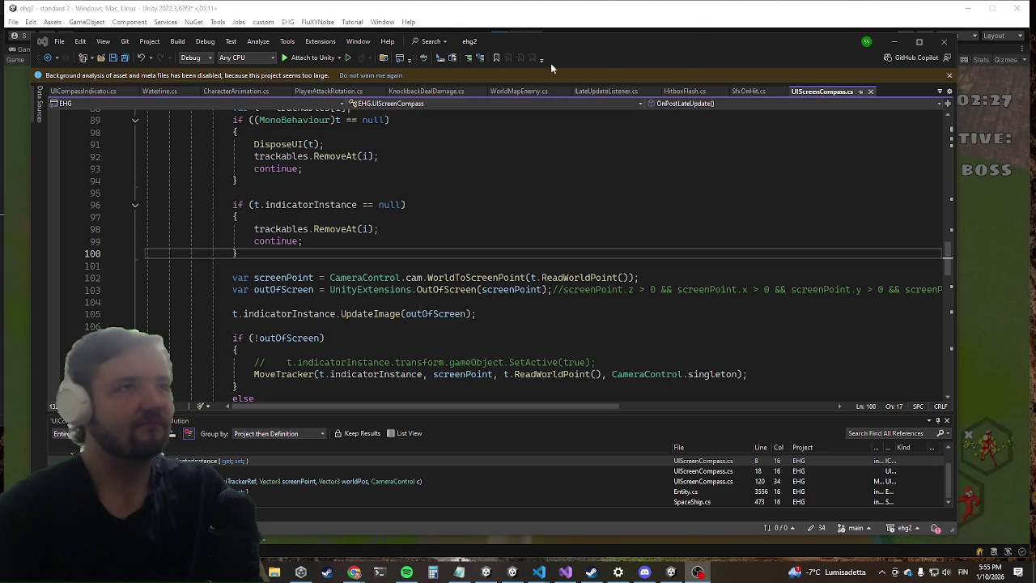
Run a code search for 'entity' and open the first matching result.
left_click(559, 289)
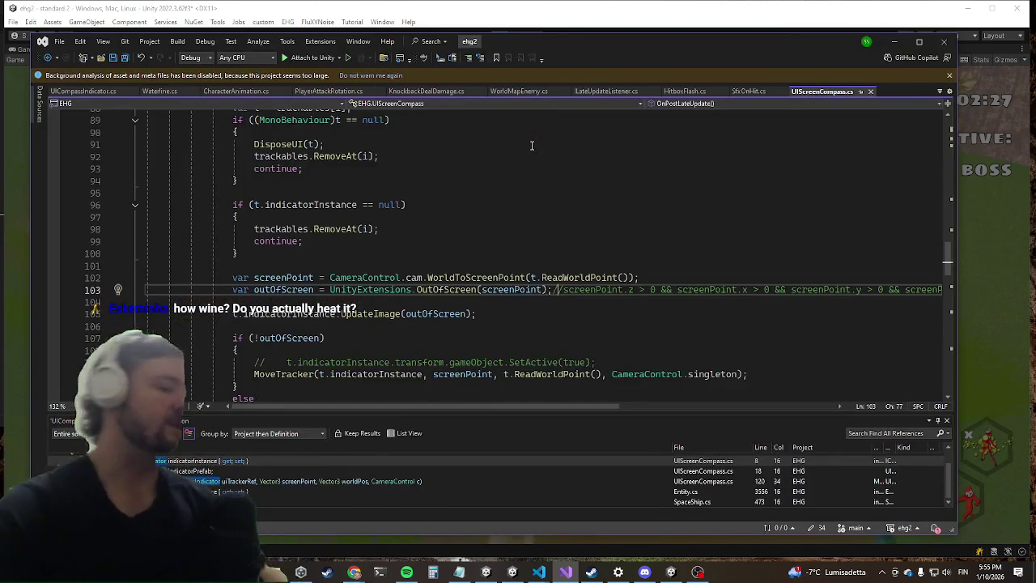
key("alt+Tab")
key("Escape")
key("ctrl+t")
type("entity")
key("Return")
key("Left")
key("Left")
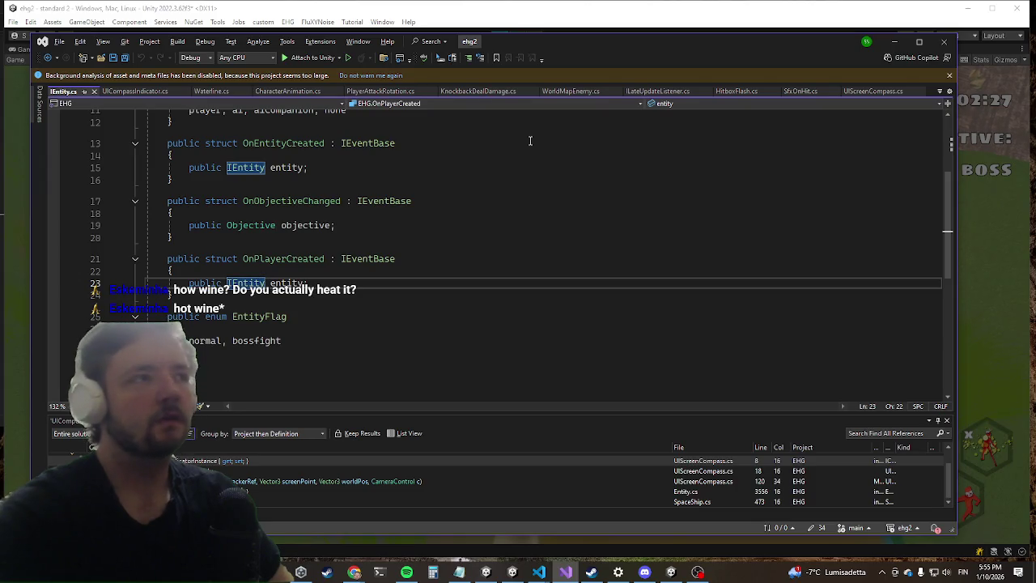
Search 'entity' again, open the FootstepEngine result, and go to the Entity class definition.
key("ctrl+t")
type("entity")
key("Down")
key("Up")
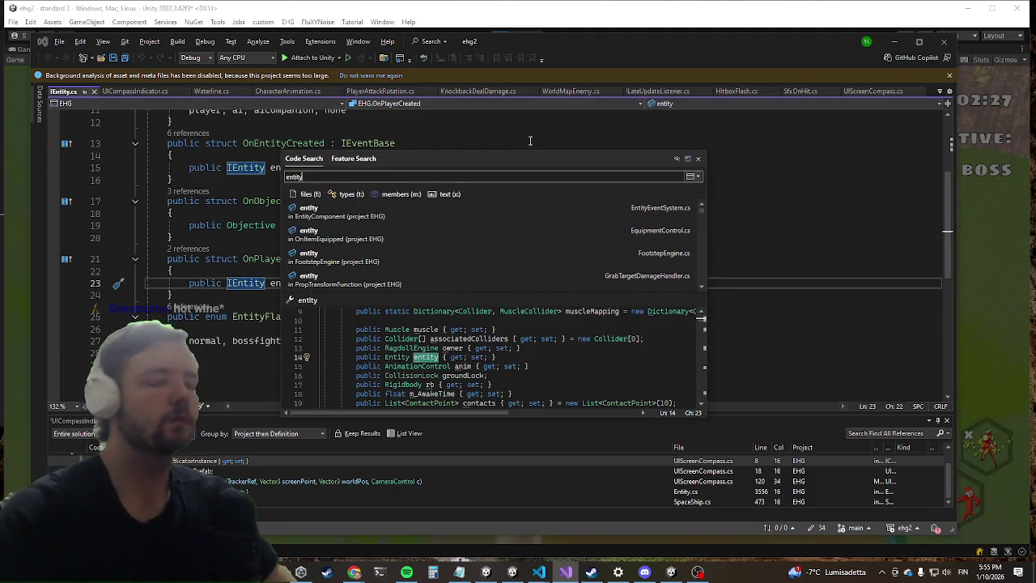
key("Down")
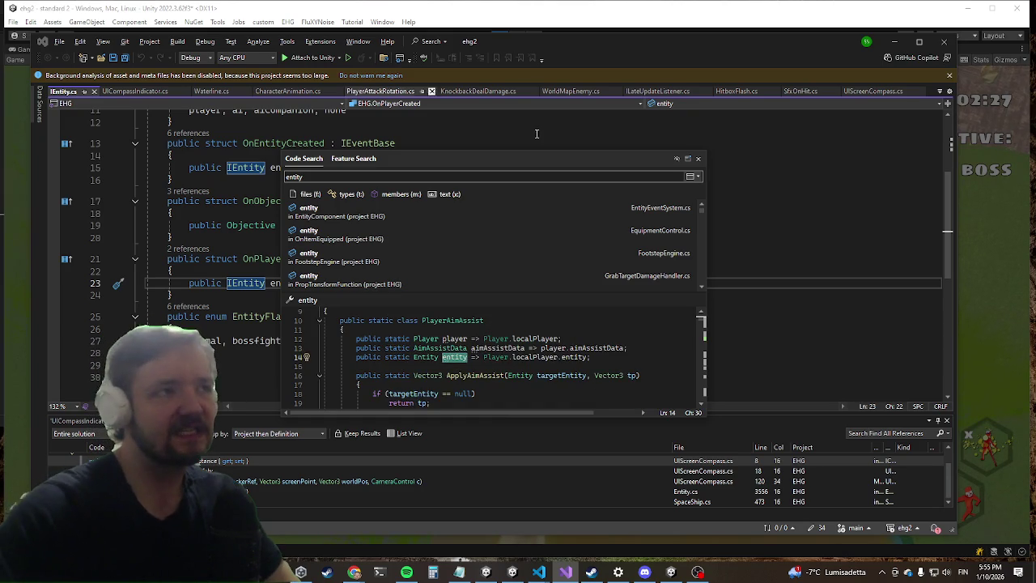
double_click(365, 253)
left_click(253, 254)
key("F12")
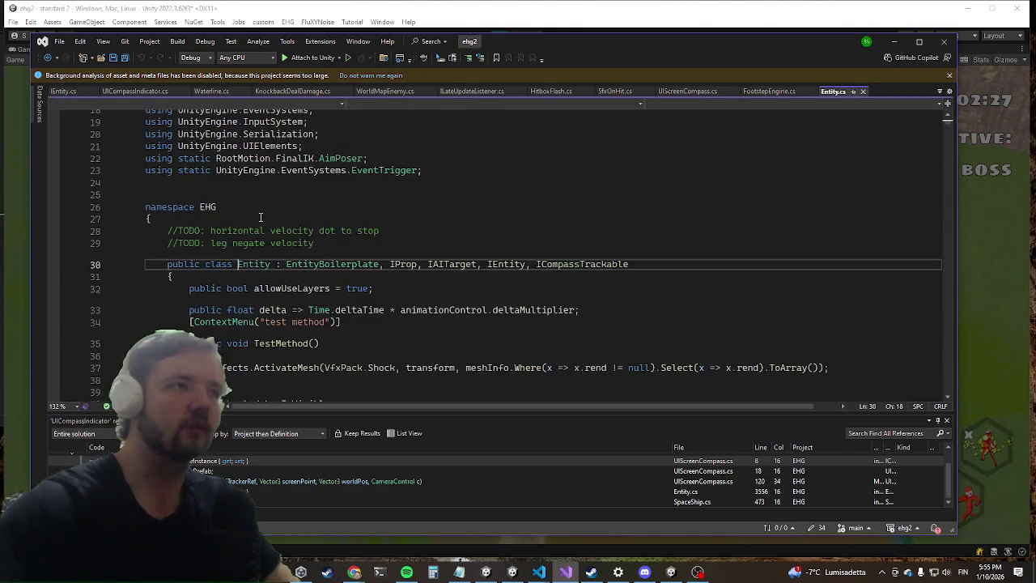
Search Entity.cs for 'onent' and add a new line below the method ending at line 130.
left_click(339, 310)
key("ctrl+f")
type("onent")
key("Escape")
key("Down")
key("Down")
key("Down")
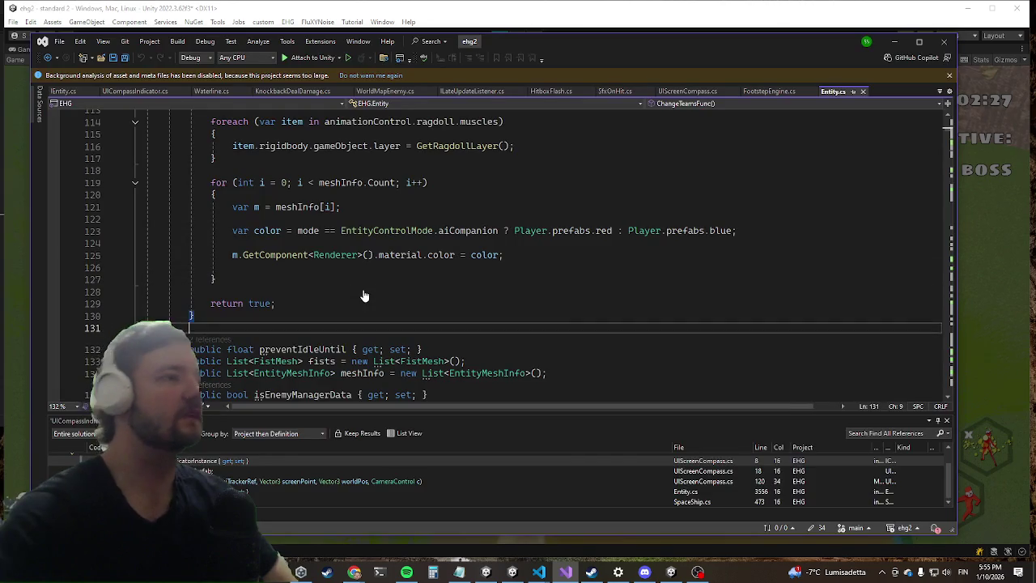
key("Return")
Replace the started OnEnable stub with a 'void OnDisable() {' declaration.
type("void ")
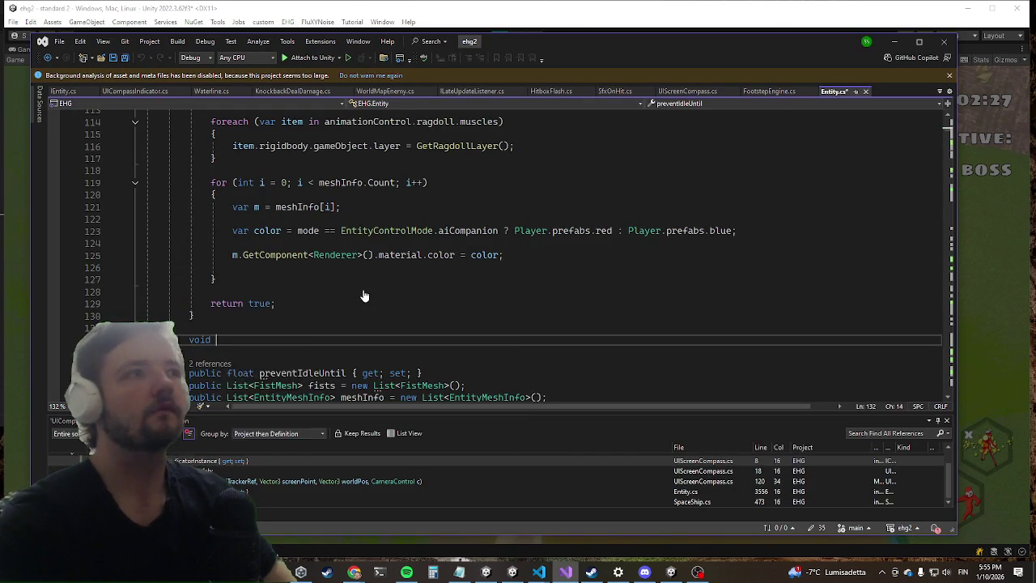
type("OnEnable")
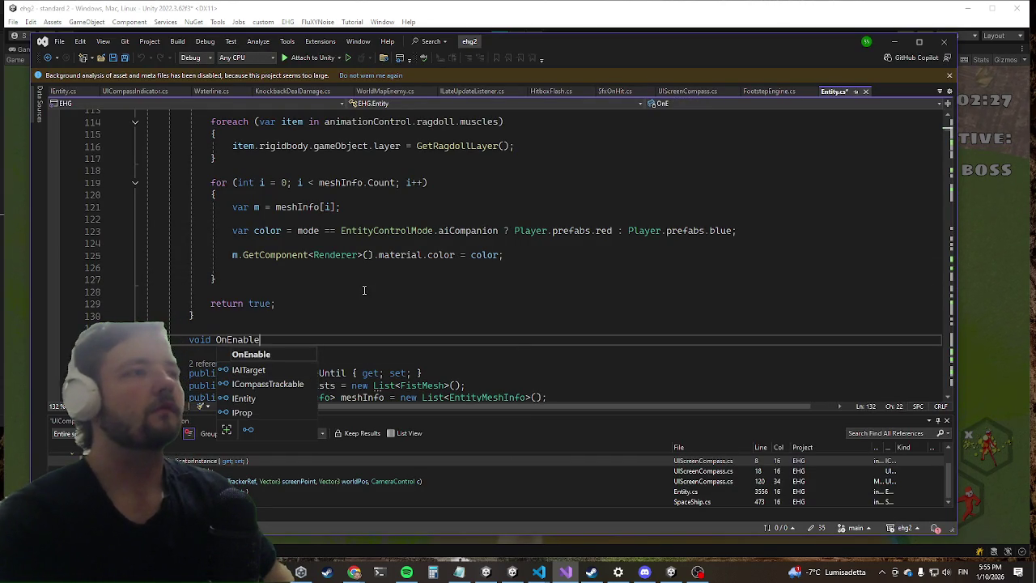
key("Tab")
type("Mono")
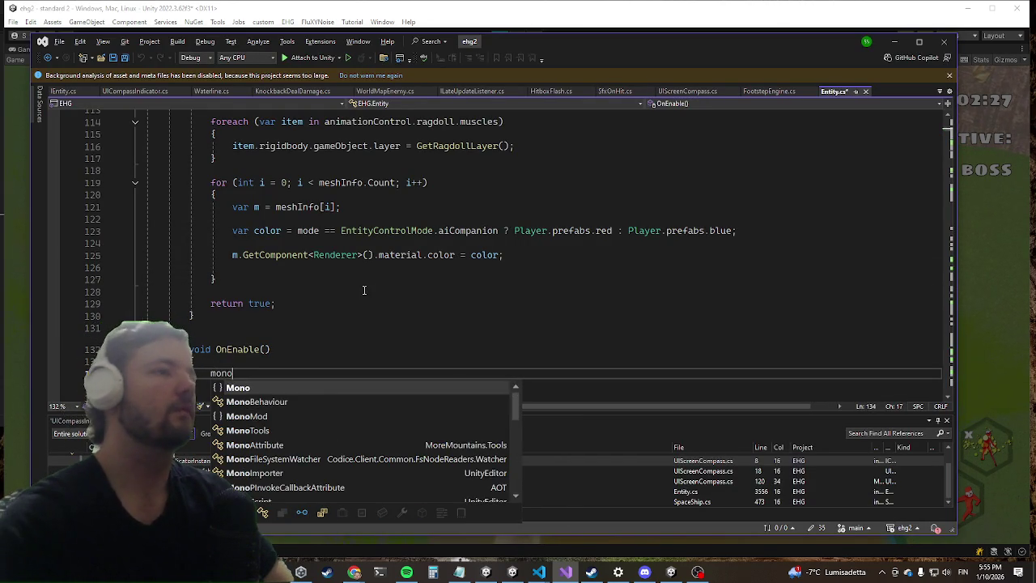
key("Tab")
key("shift+Home")
key("shift+Up")
type("void O")
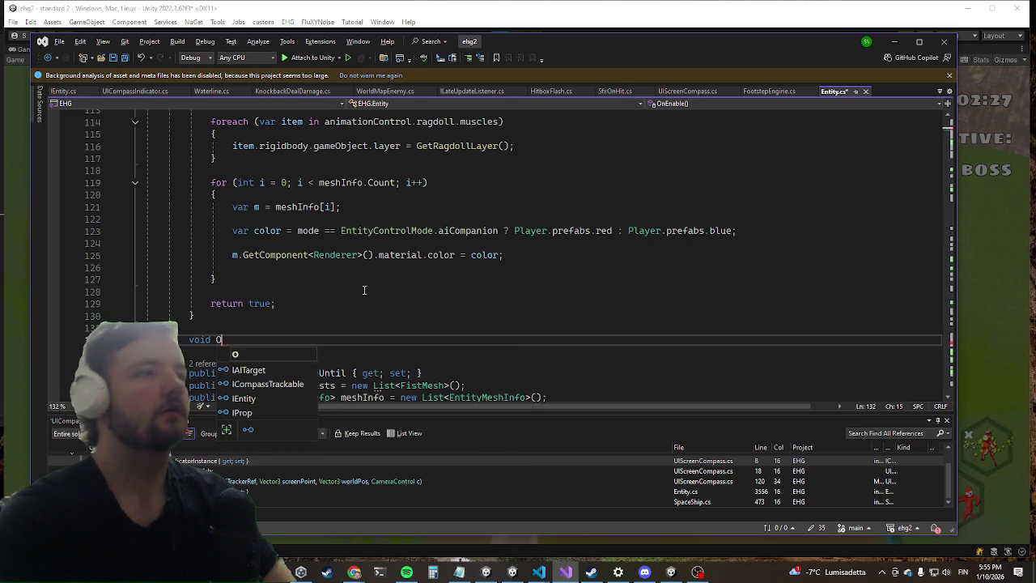
type("nDisable() ")
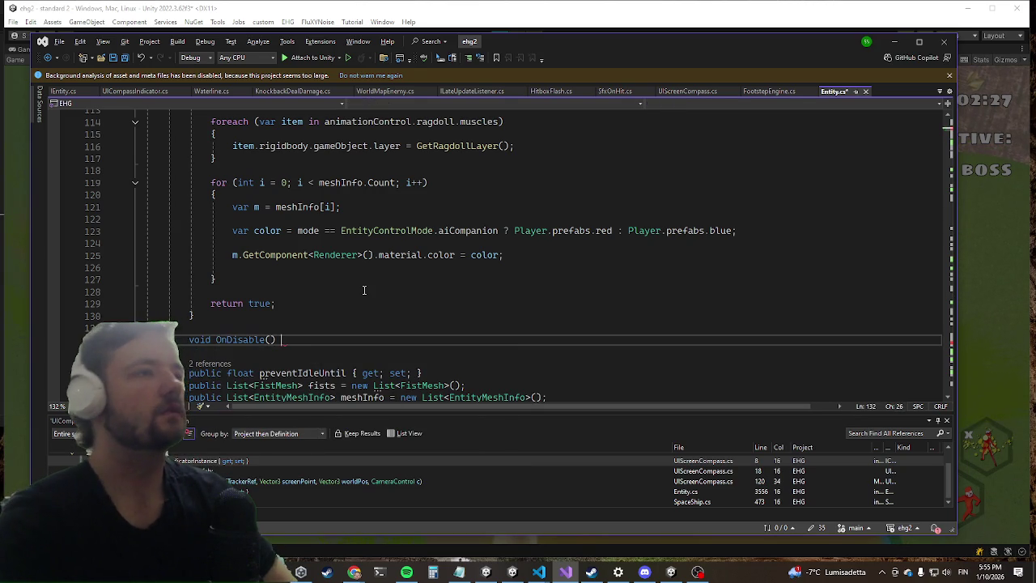
type("{")
key("Return")
Fill the OnDisable body with Debug.Log("?????????????????", gameObject).
type("MonoBehaviour")
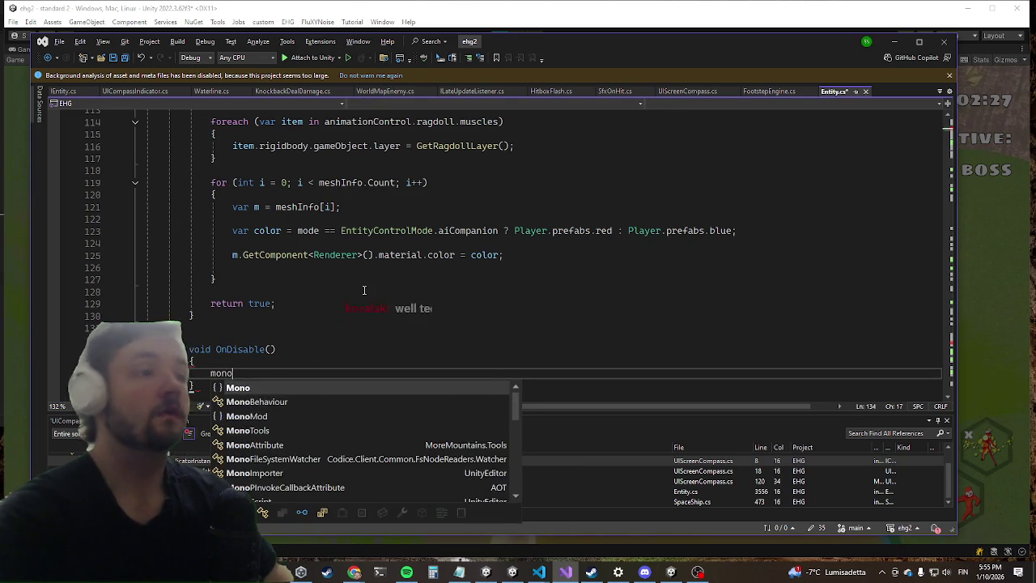
type(".print(\"")
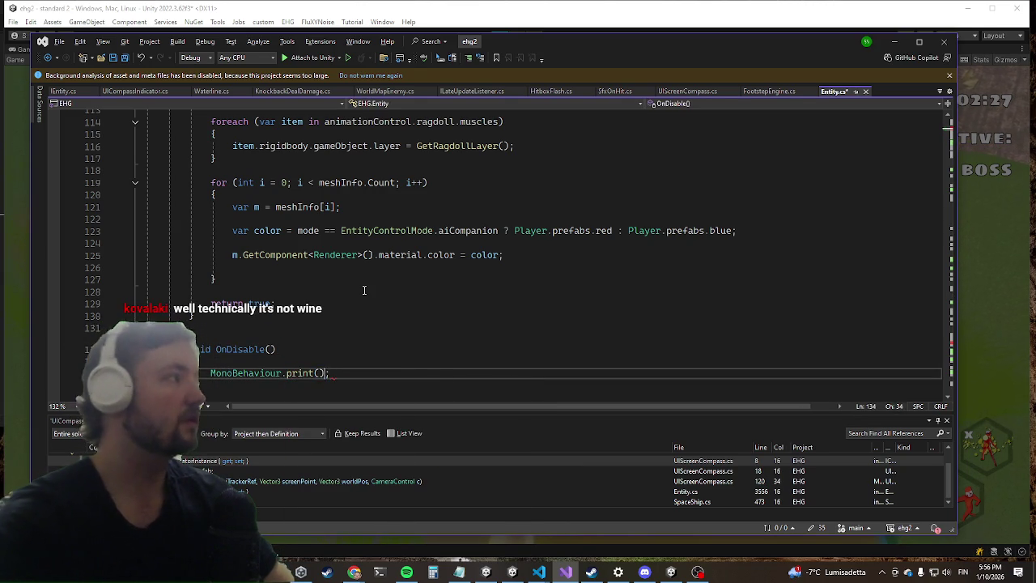
type("?????????????????")
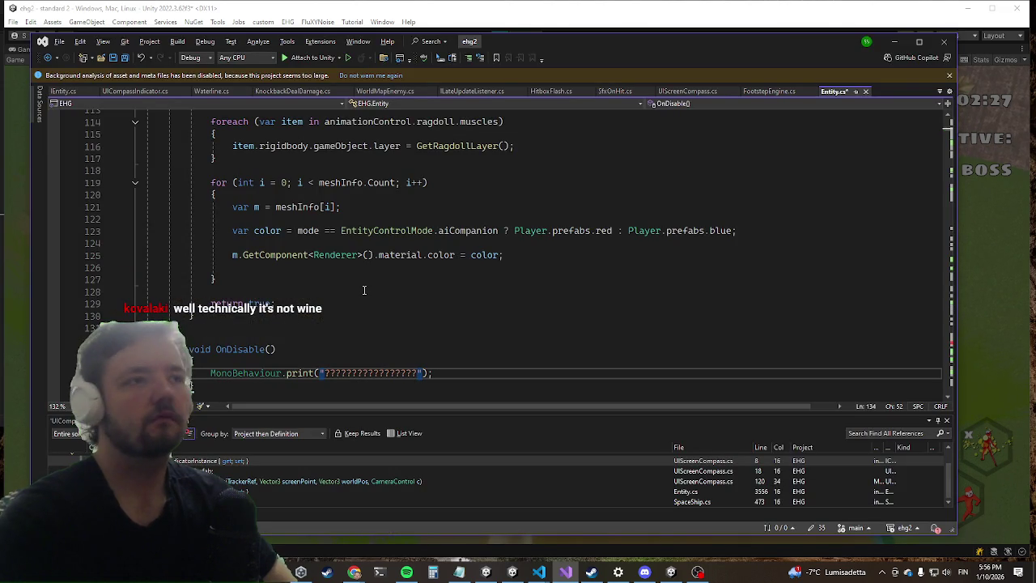
key("ctrl+Left")
key("ctrl+Left")
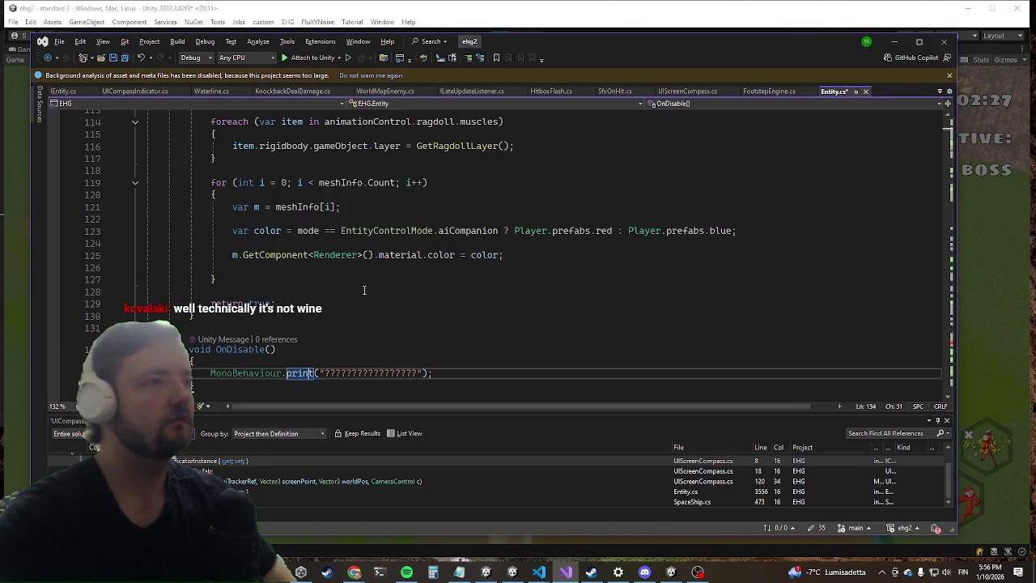
key("shift+Home")
key("BackSpace")
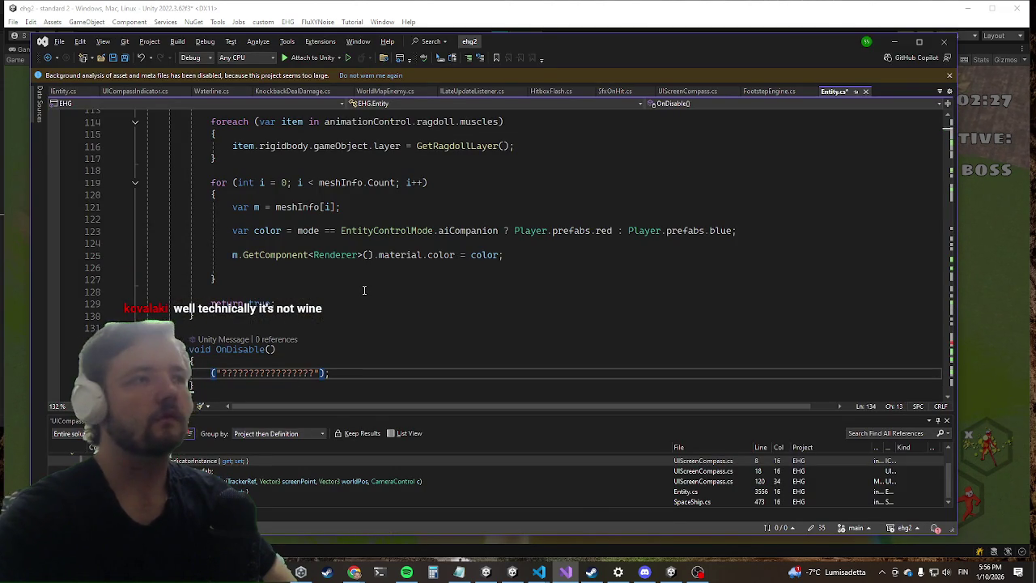
key("ctrl+space")
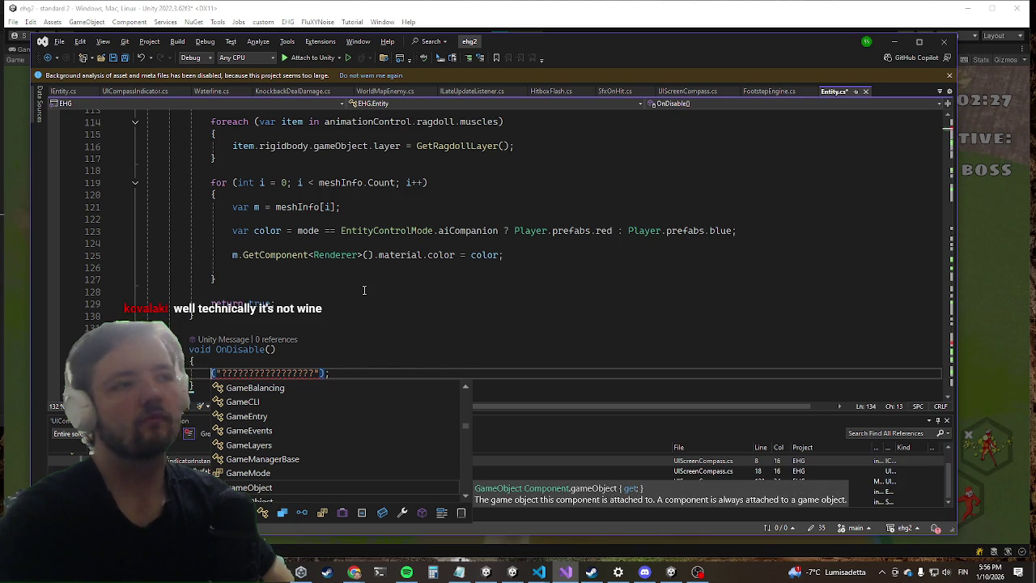
type("debug")
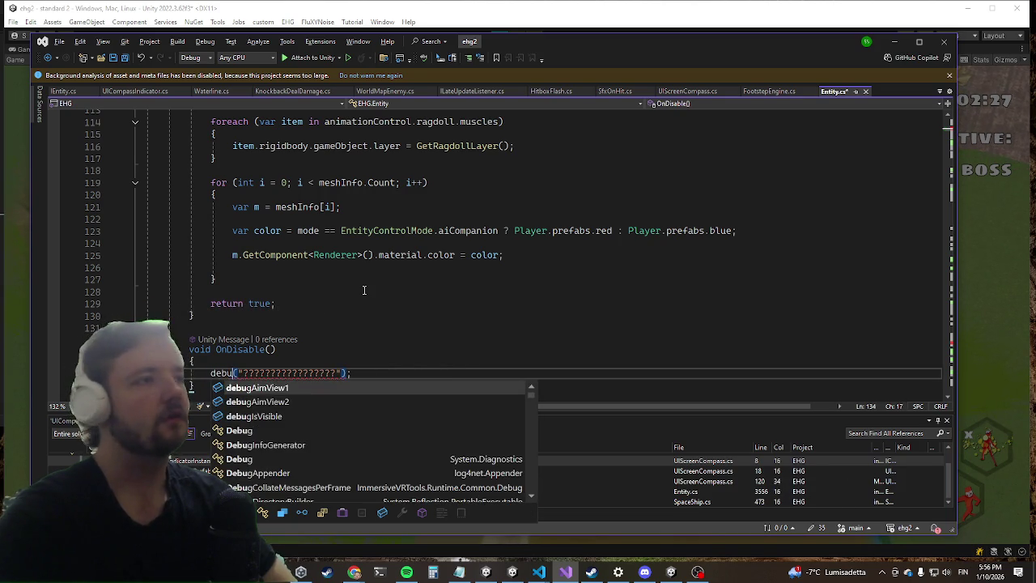
type(".Log(")
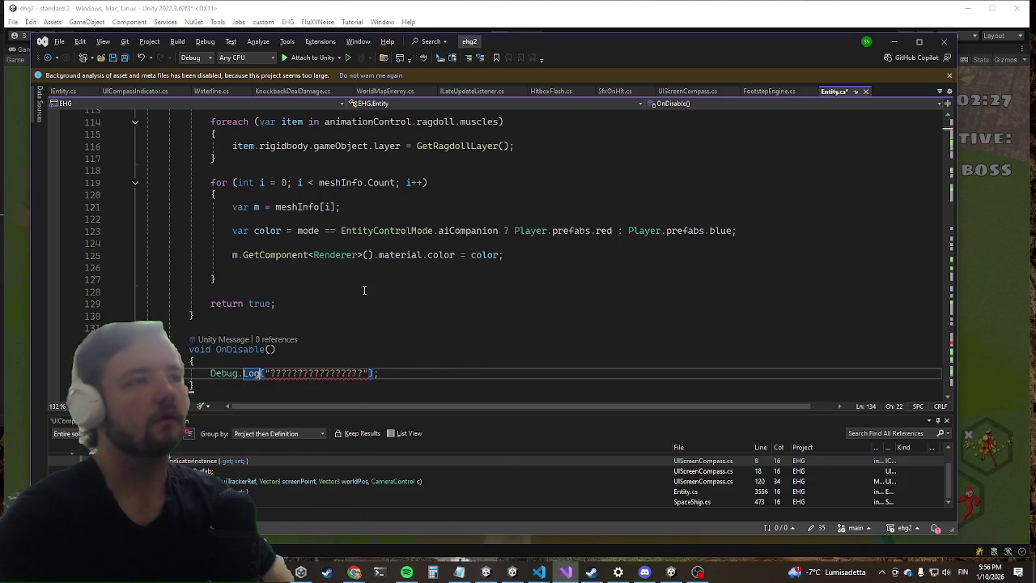
key("End")
key("Left")
key("Left")
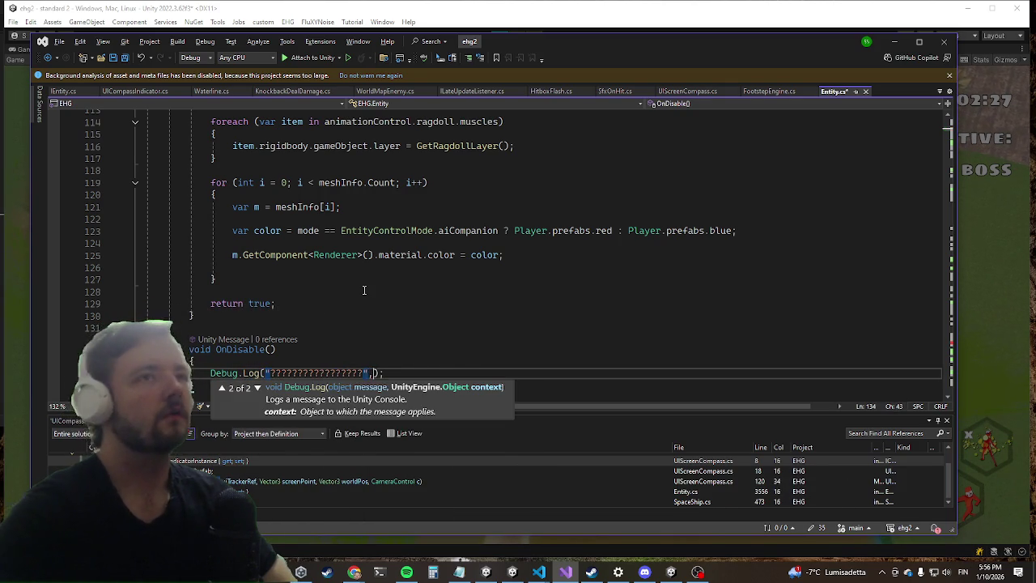
type(",ga")
key("Tab")
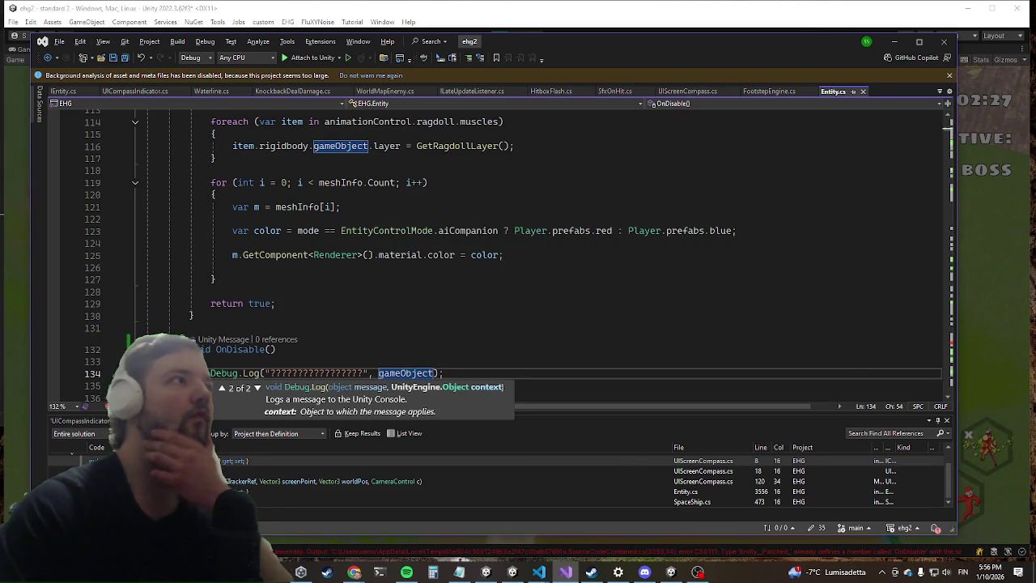
Save Entity.cs and switch over to the Unity editor with the game running.
key("ctrl+s")
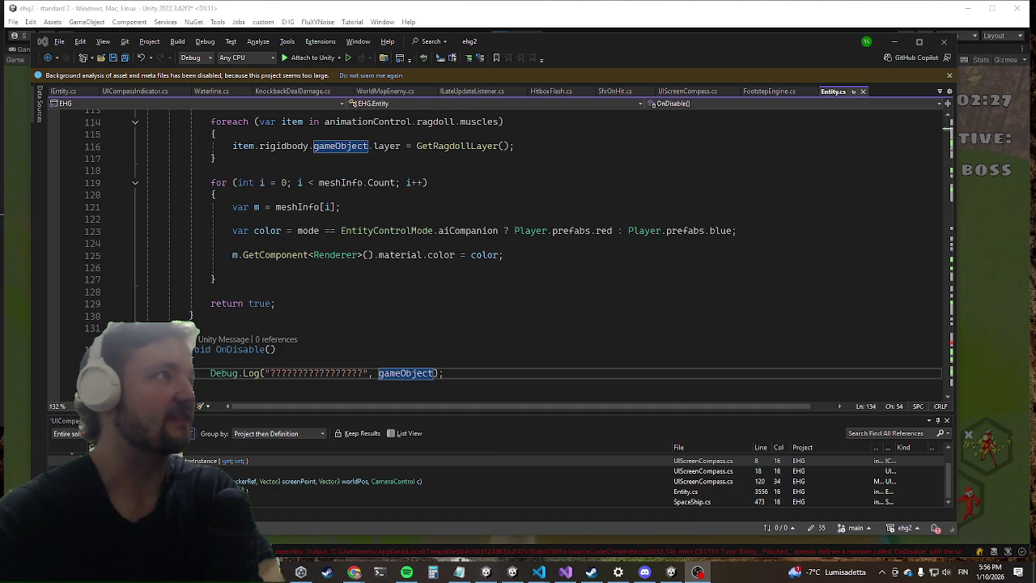
key("alt+Tab")
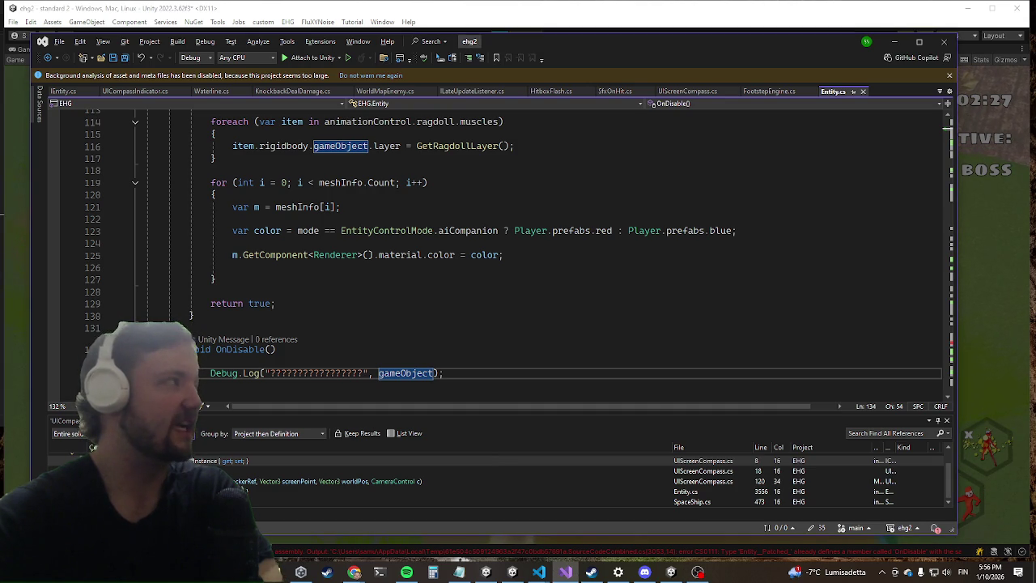
key("alt+Tab")
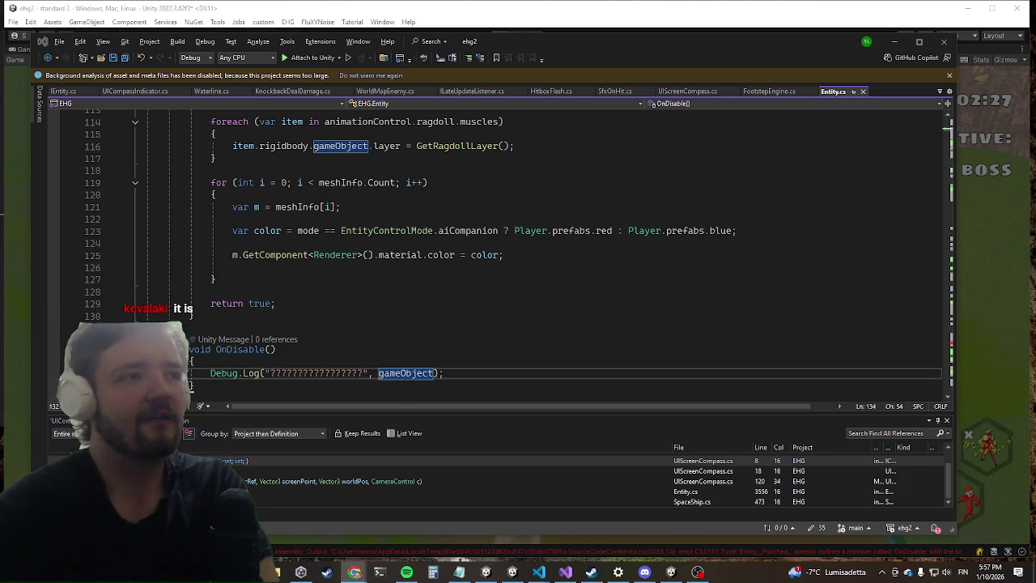
key("alt+Tab")
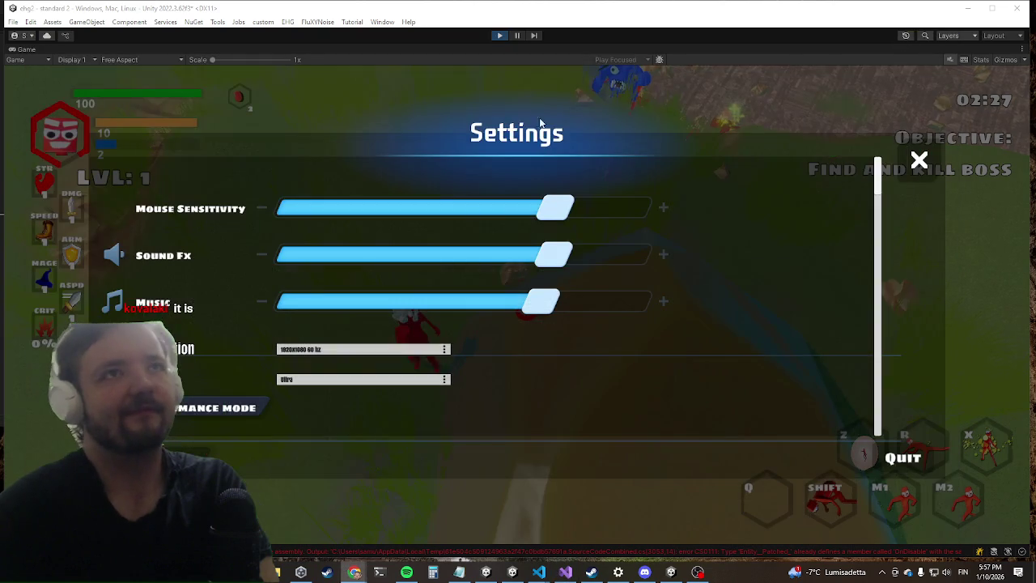
Stop the game and, after Entity.cs imports, retry play mode, hitting the duplicate OnDisable error.
left_click(499, 35)
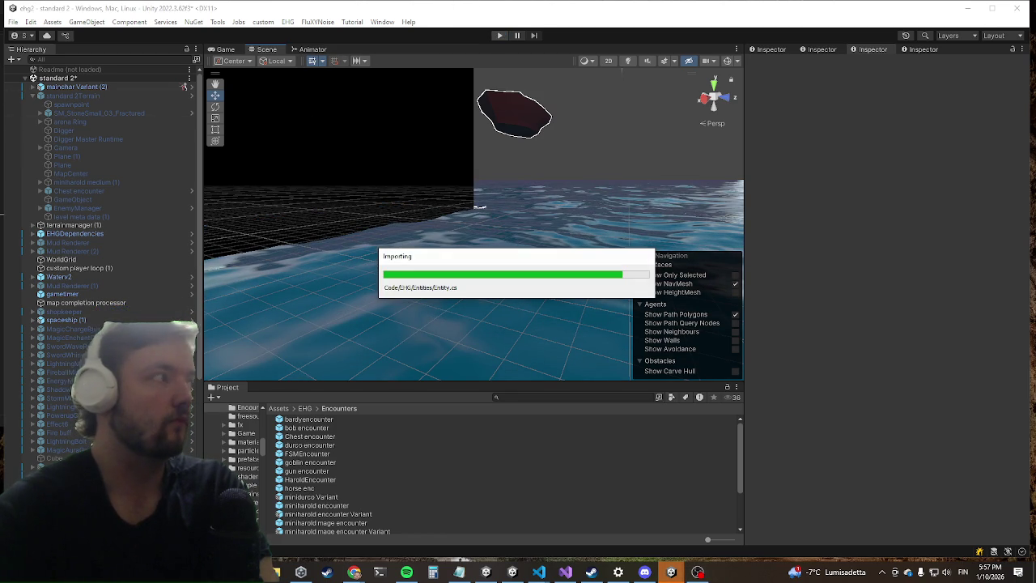
key("ctrl+p")
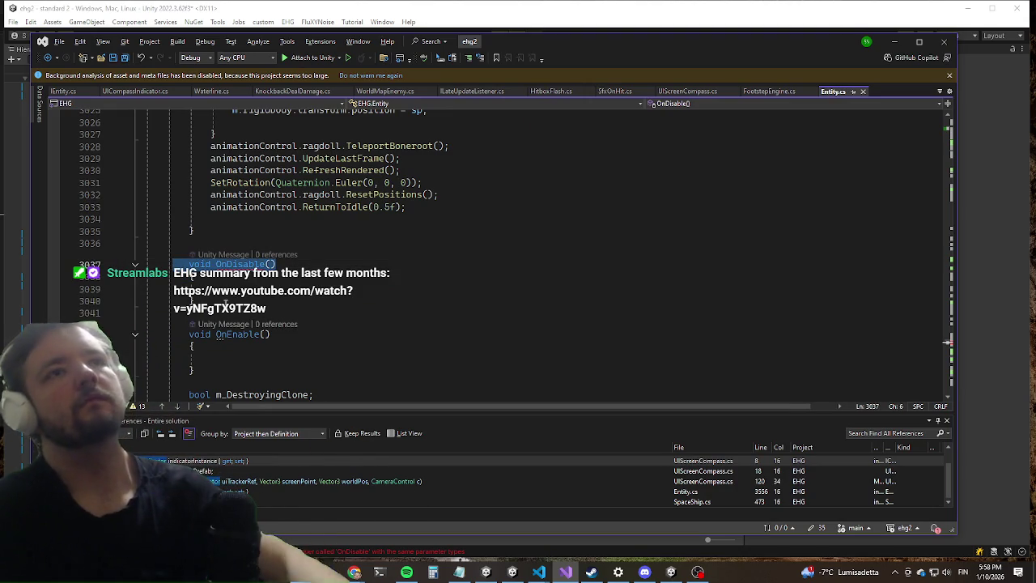
Undo the edits to remove the duplicate OnDisable method near line 132.
key("Delete")
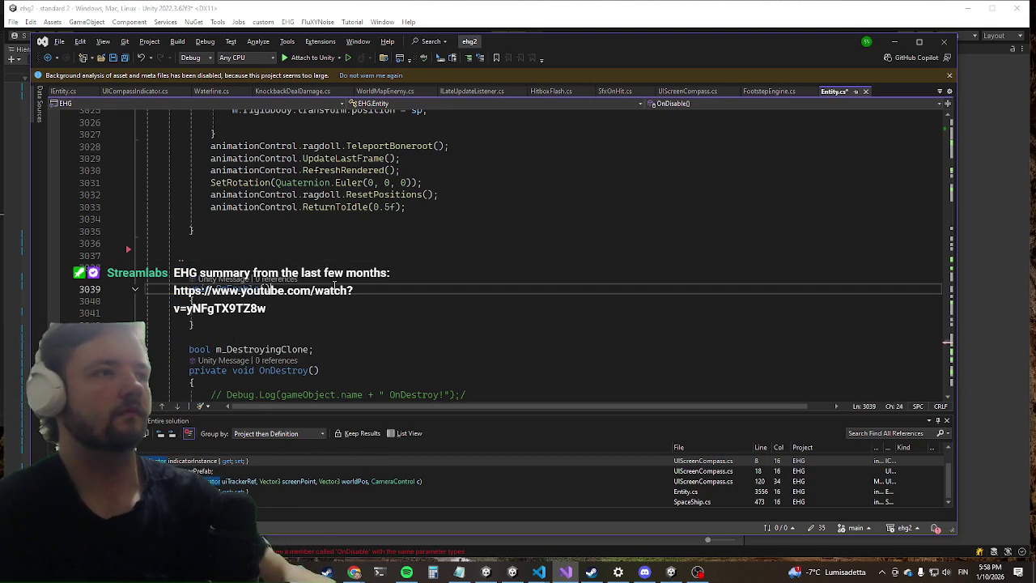
key("ctrl+z")
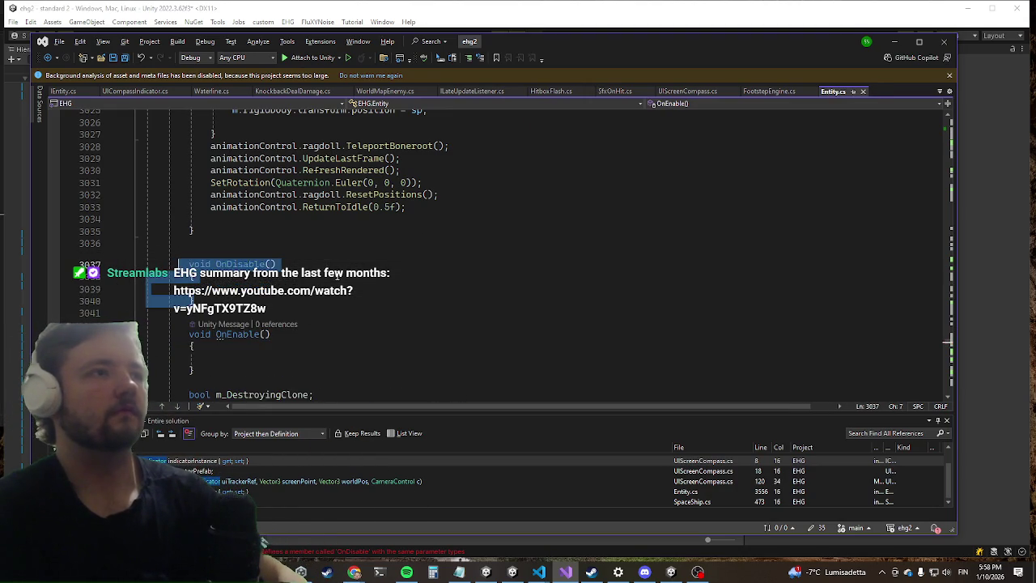
key("ctrl+z")
scroll(336, 279, "up", 5)
key("ctrl+y")
key("ctrl+z")
key("ctrl+z")
key("ctrl+z")
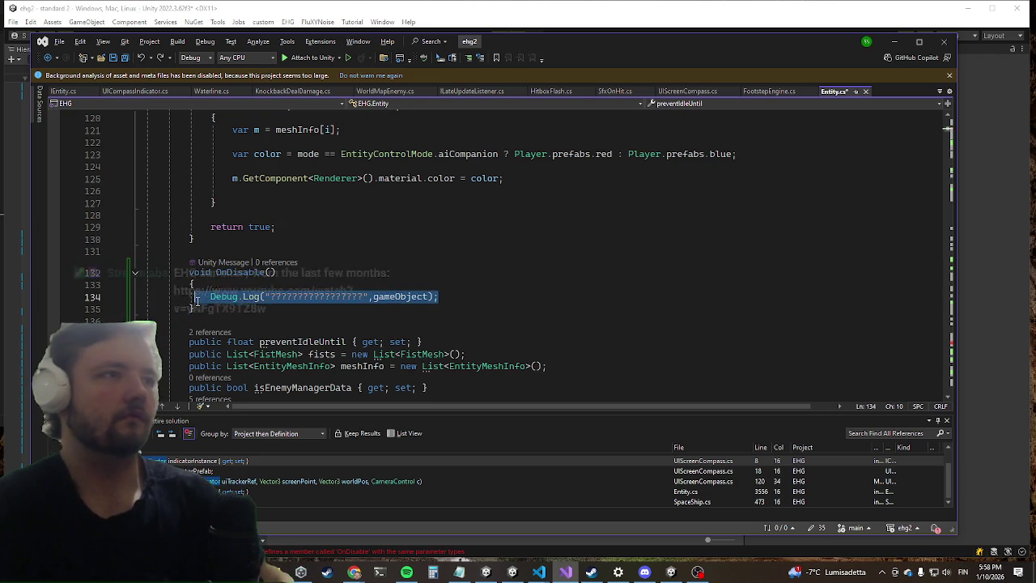
key("ctrl+z")
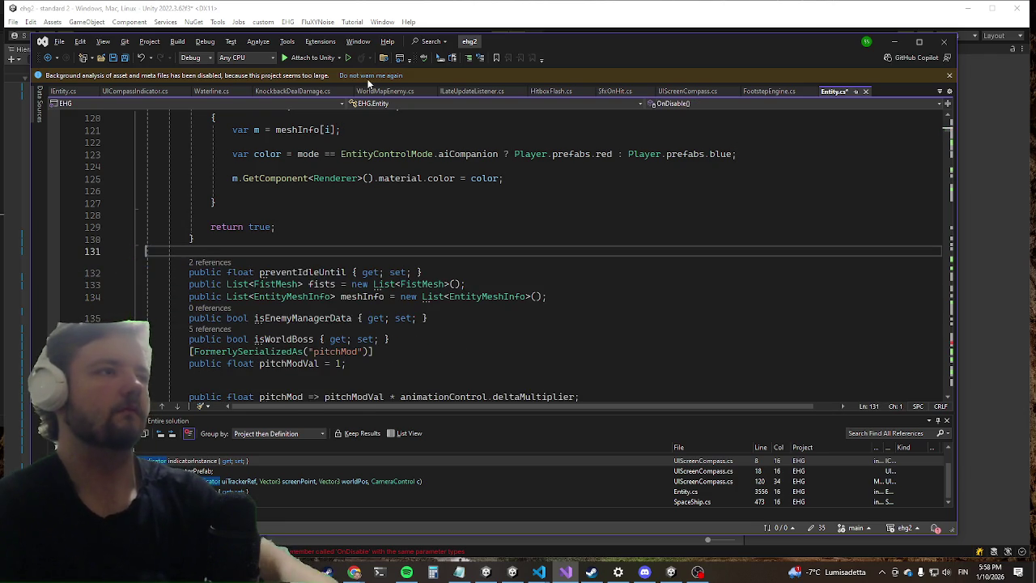
Paste the Debug.Log line into the remaining OnDisable at line 3032 and return to Unity.
key("ctrl+f")
type("ondisable")
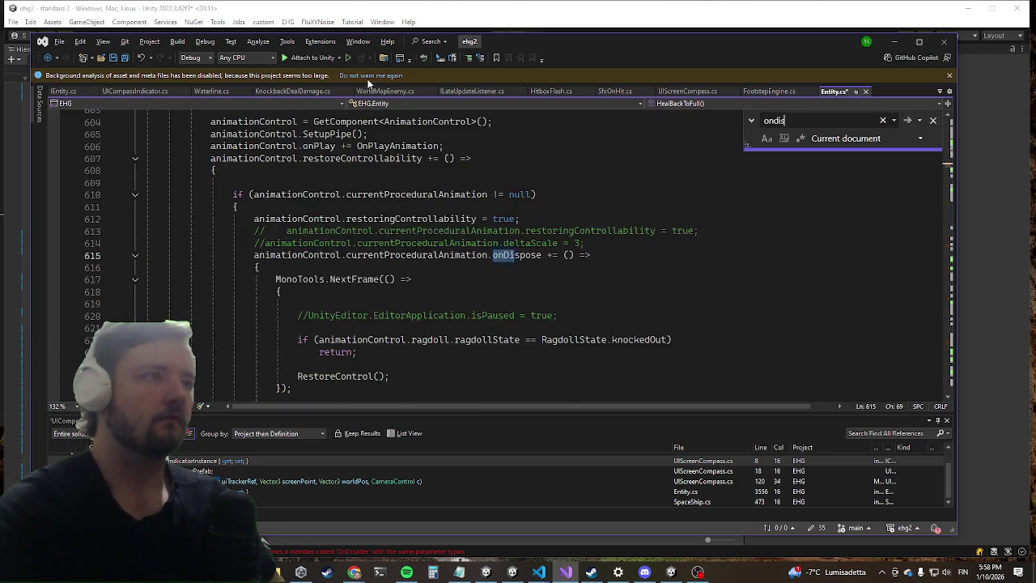
key("Escape")
key("Down")
key("Down")
type("Debug.Log(\"?????????????????\", gameObject);")
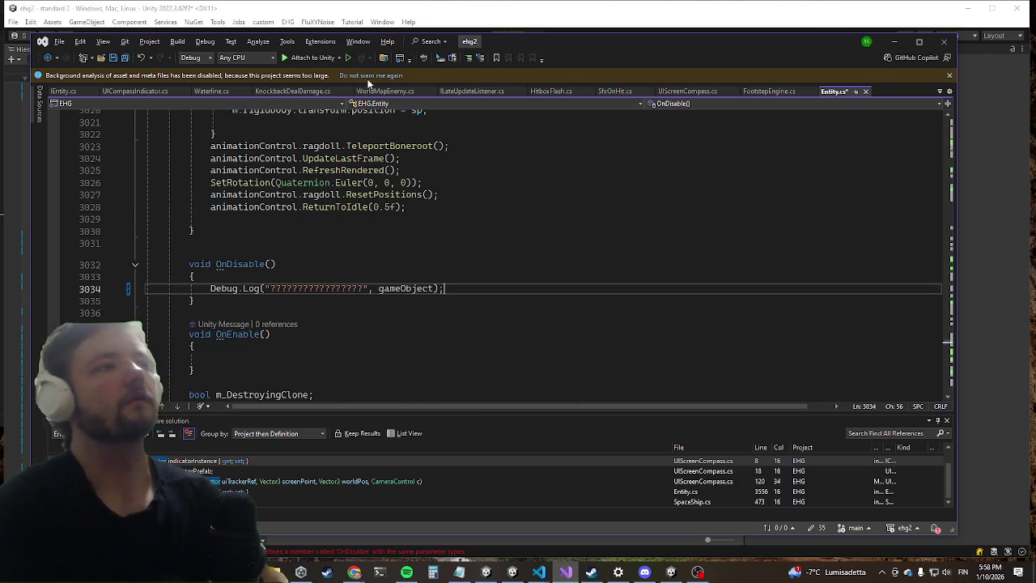
key("alt+Tab")
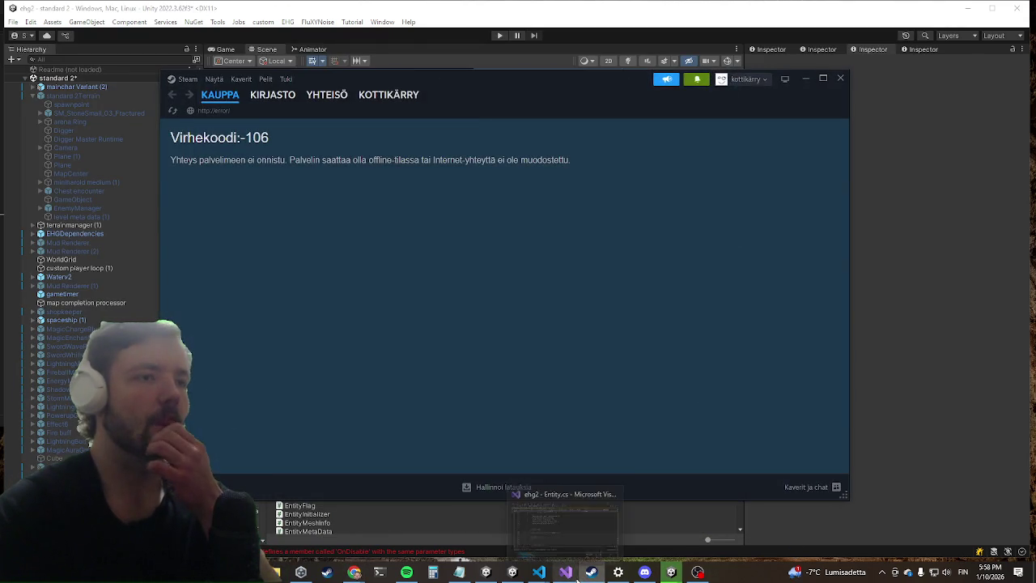
Return to Visual Studio once Unity finishes reloading the domain.
left_click(565, 572)
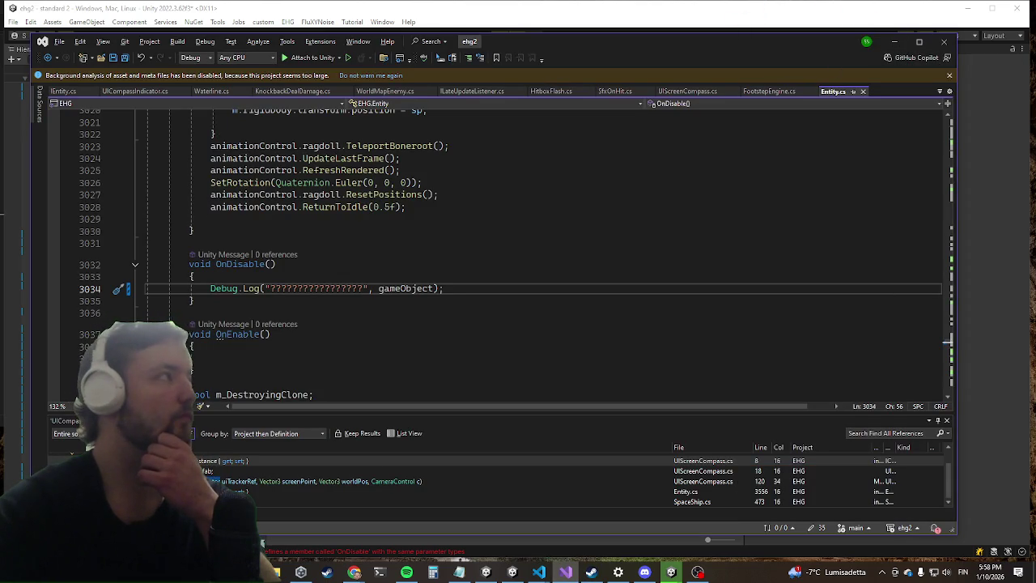
key("alt+Tab")
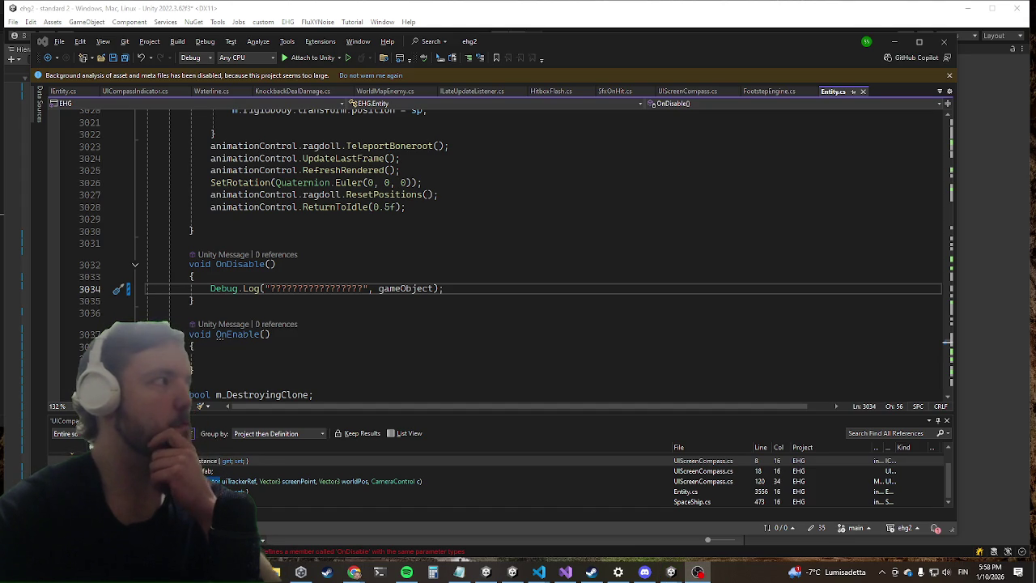
left_click(890, 43)
Bring Unity to the front, enter play mode, and maximize the Game view.
left_click(618, 4)
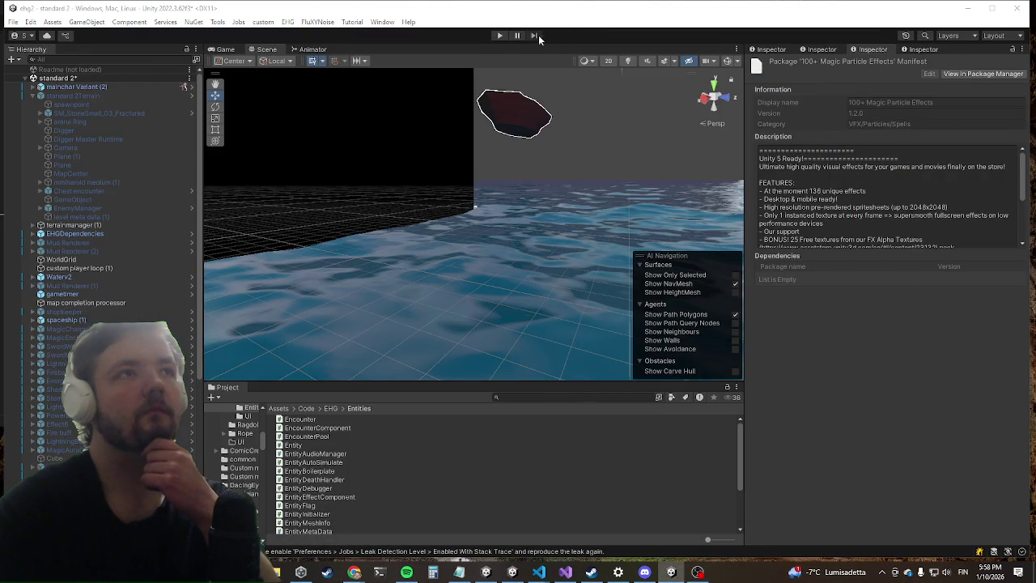
left_click(500, 35)
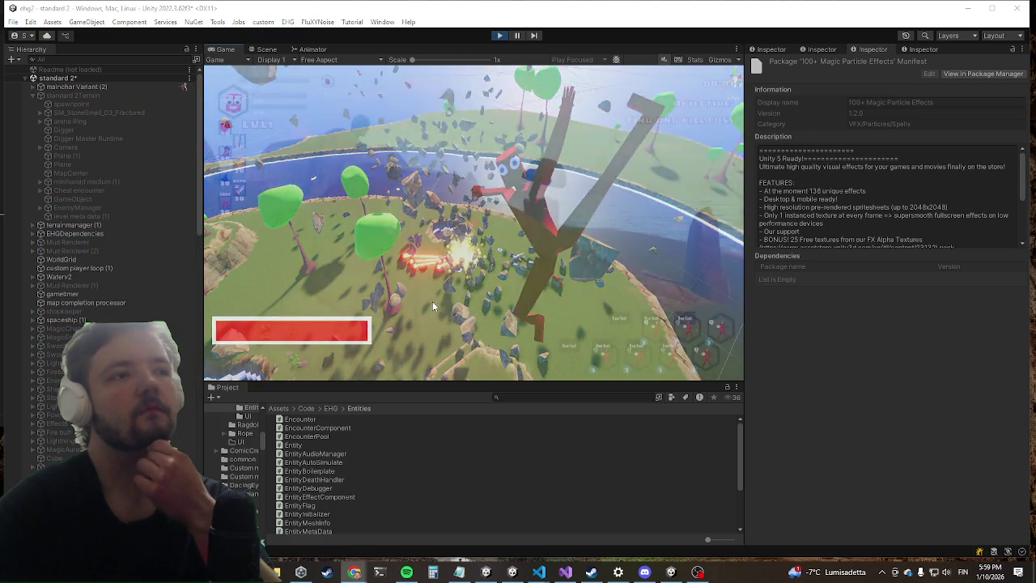
key("shift+space")
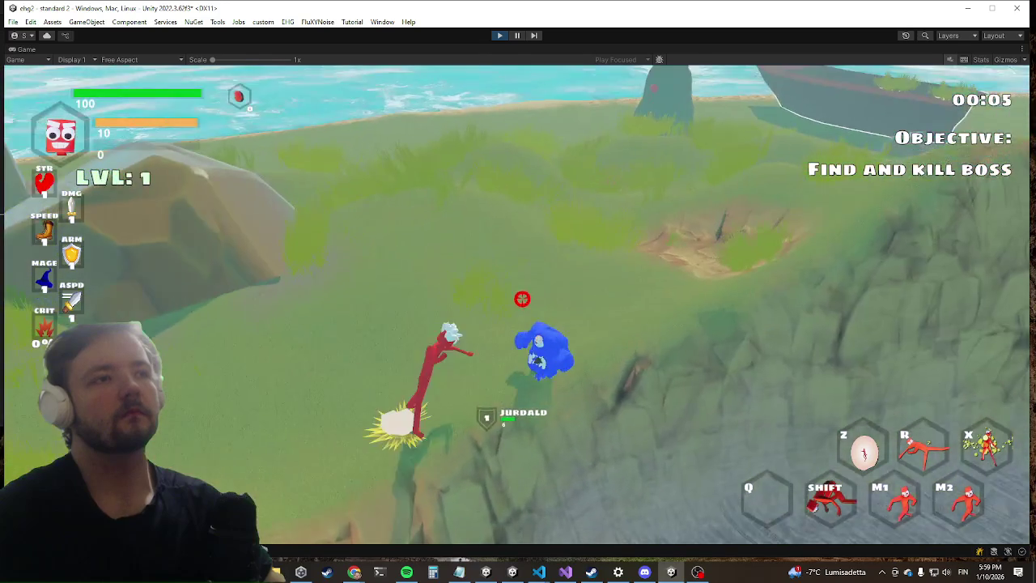
Play-test the level by attacking the blue enemy, then dashing and running across the terrain.
right_click(505, 303)
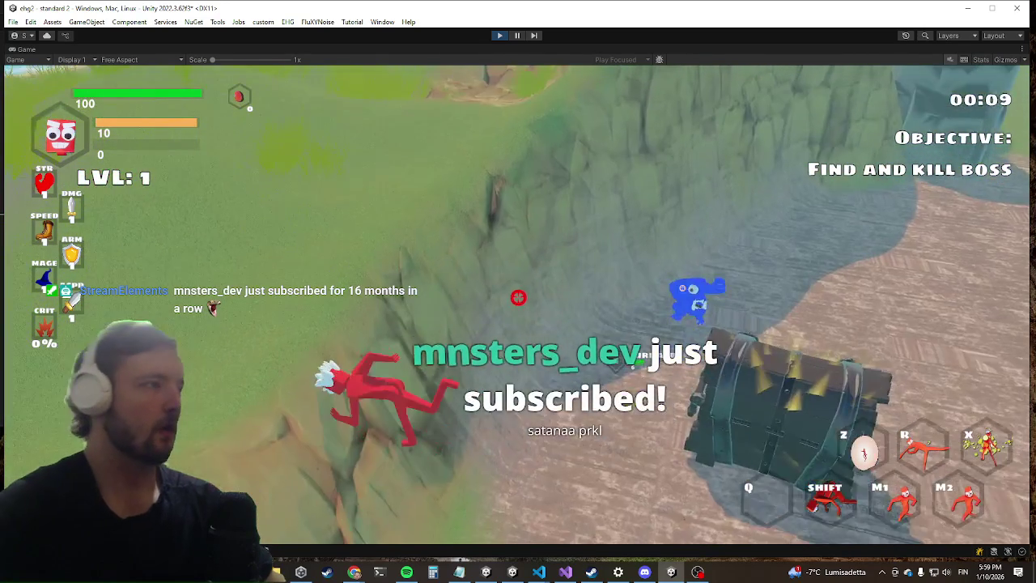
key("shift")
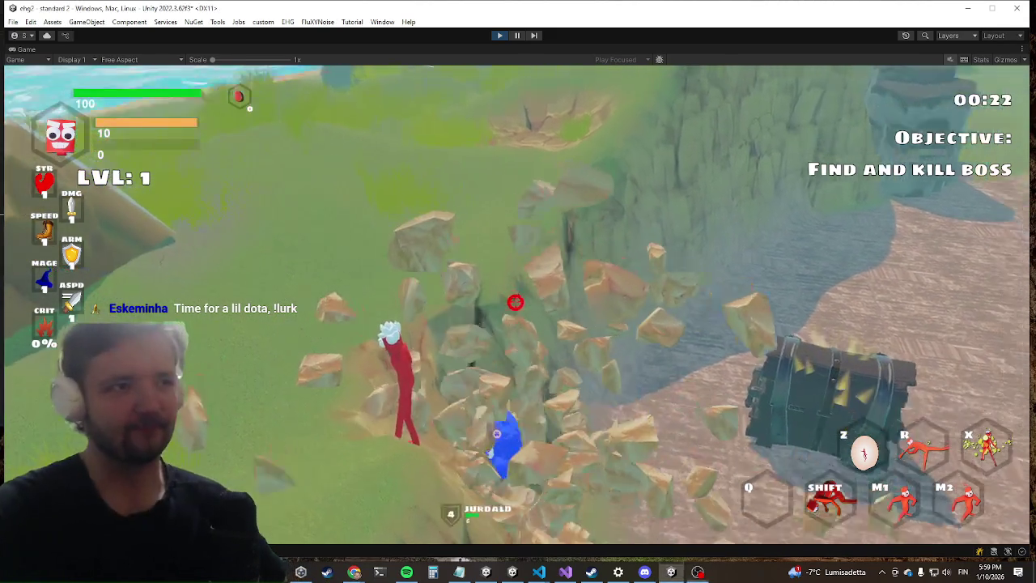
key("shift")
key("w")
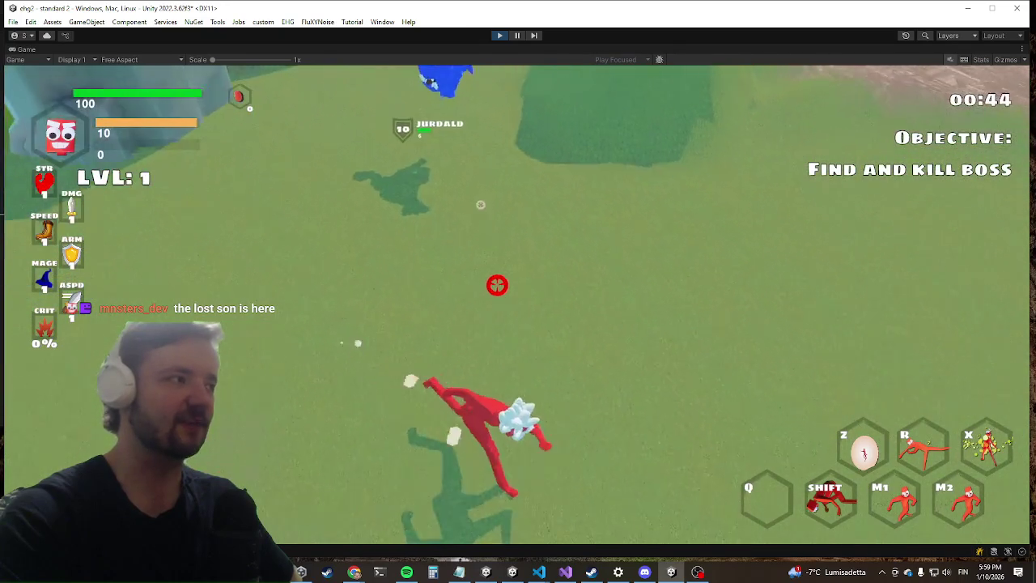
key("alt+Tab")
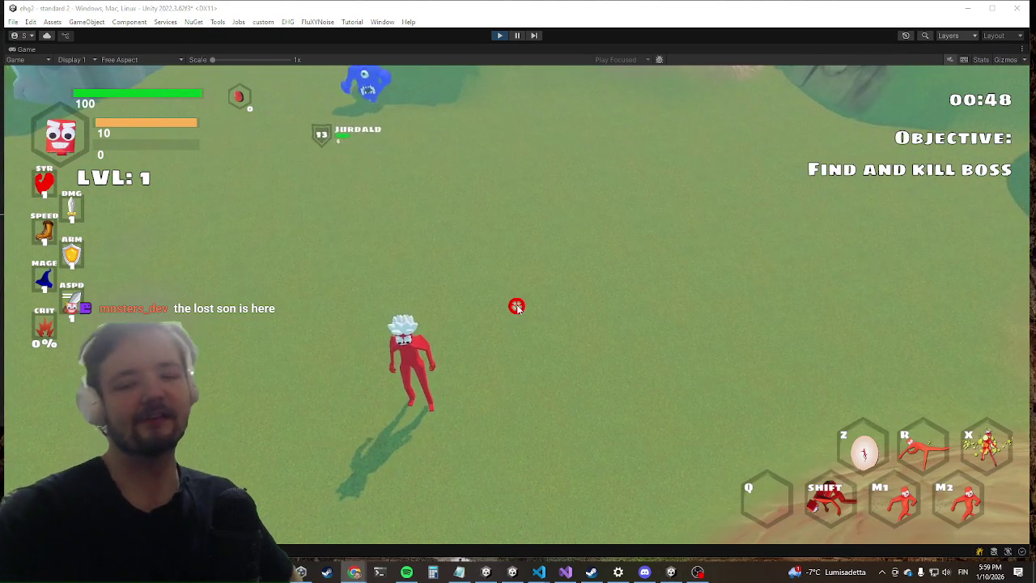
left_click(607, 335)
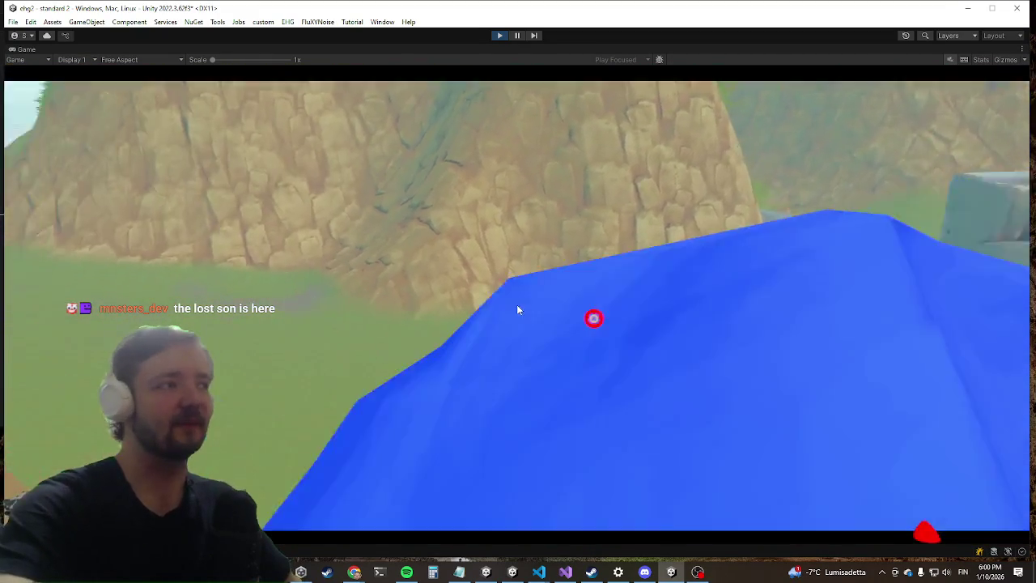
Run 'killwave' in the in-game developer console, then open the Settings menu.
key("grave")
type("kill")
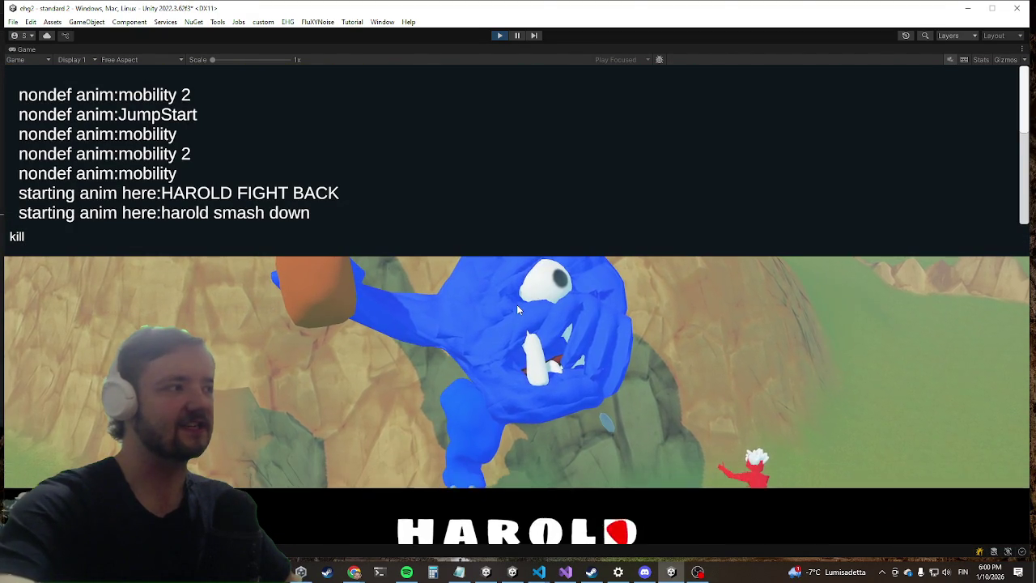
type("w")
key("BackSpace")
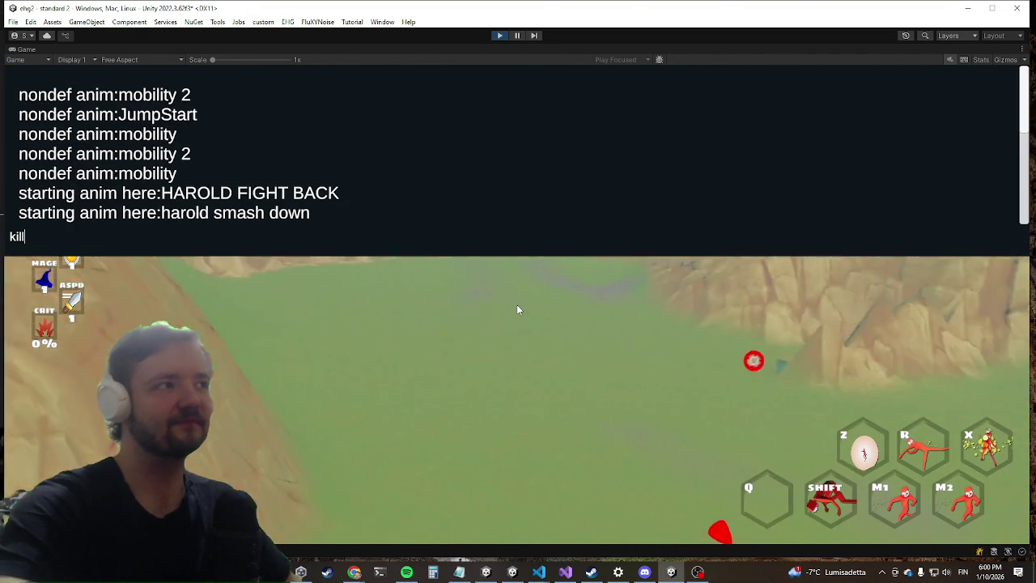
type("wave")
key("Return")
key("grave")
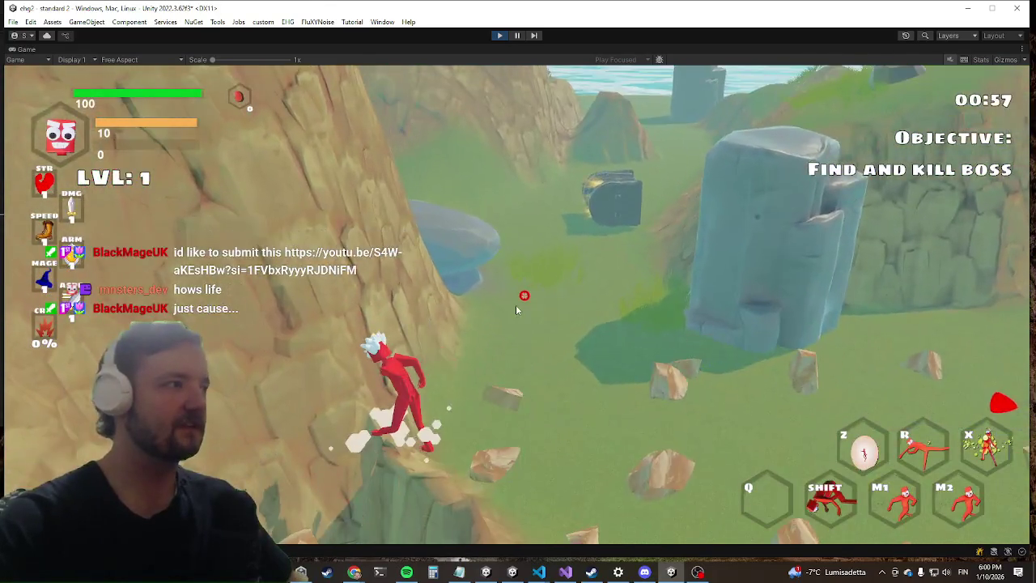
key("Escape")
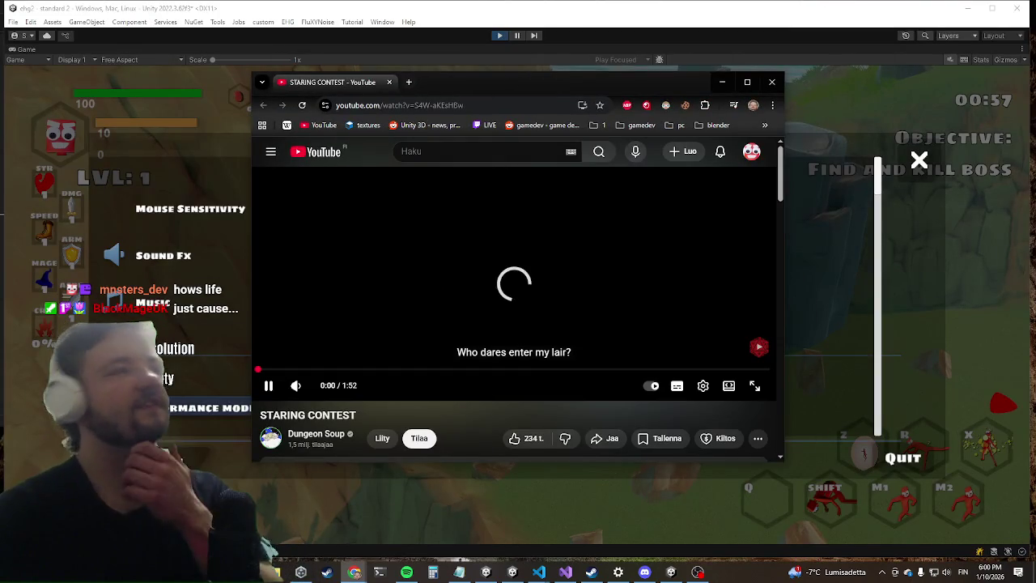
Start the STARING CONTEST YouTube video in a smaller Chrome window over Unity.
left_click(149, 227)
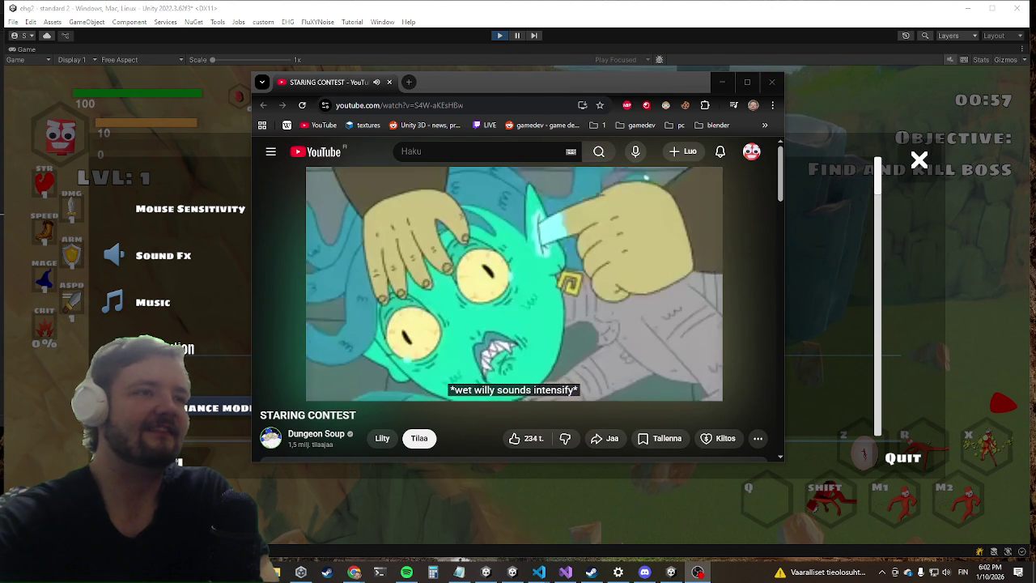
Minimize the browser, bring the running game back into view, and close its Settings panel.
key("super+Down")
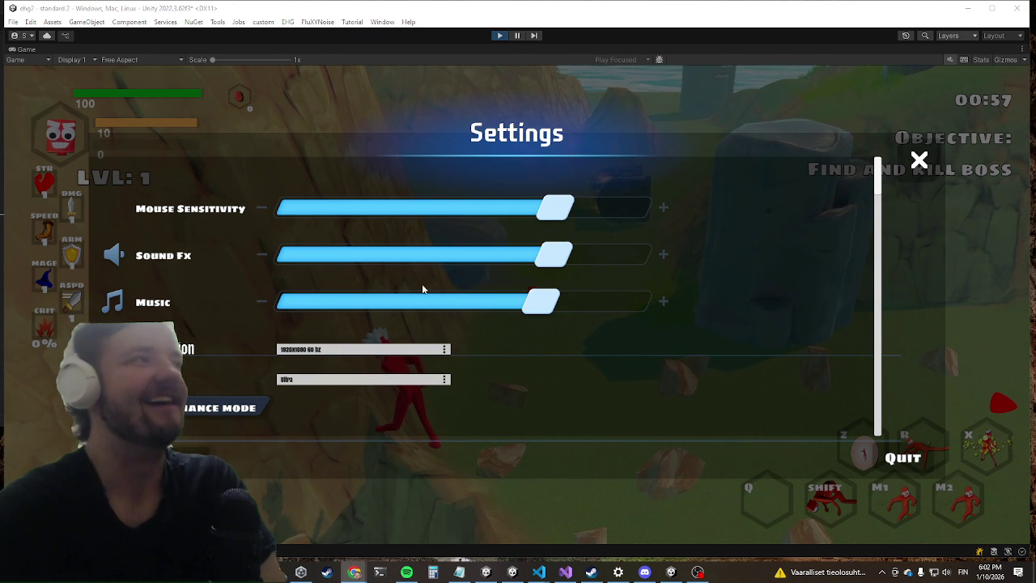
left_click(569, 570)
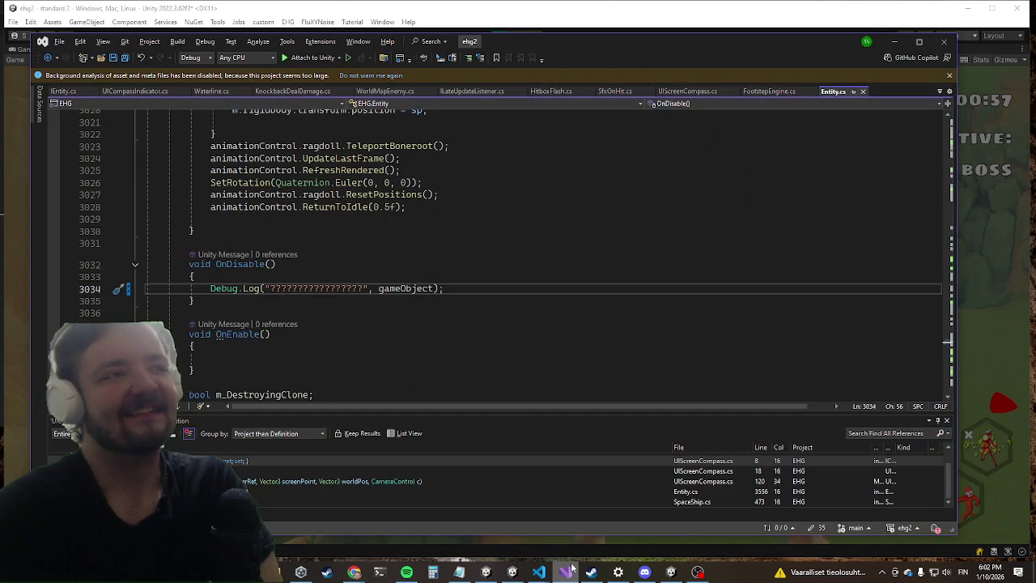
left_click(893, 41)
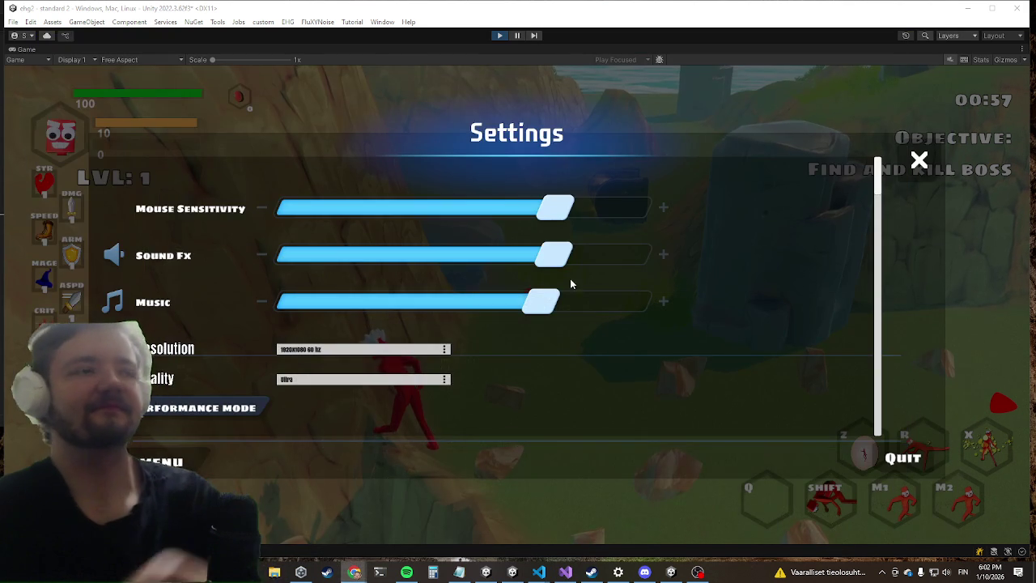
key("Escape")
Run the character into the field toward the boss and clear the first wave with killwave.
key("w")
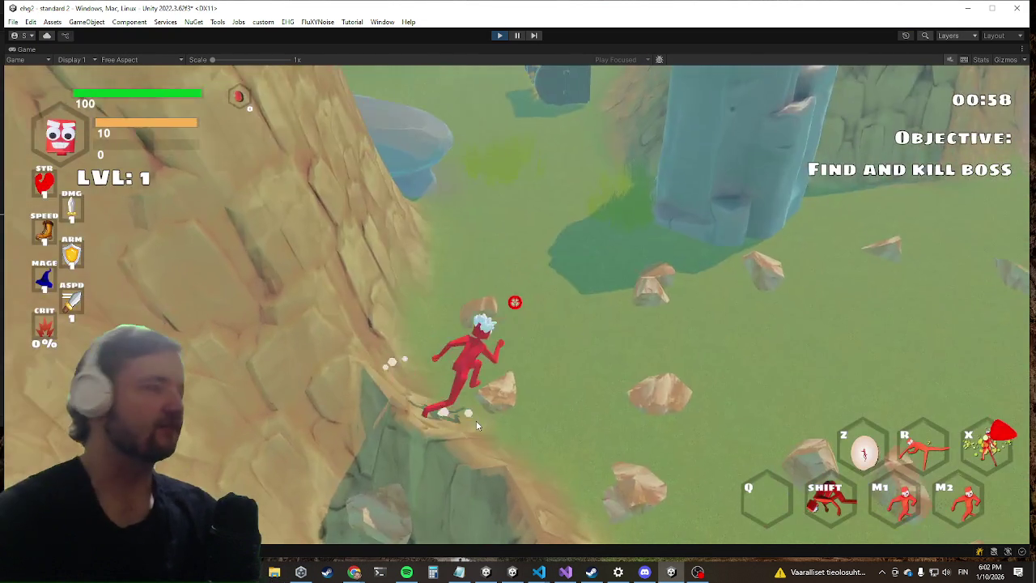
key("w")
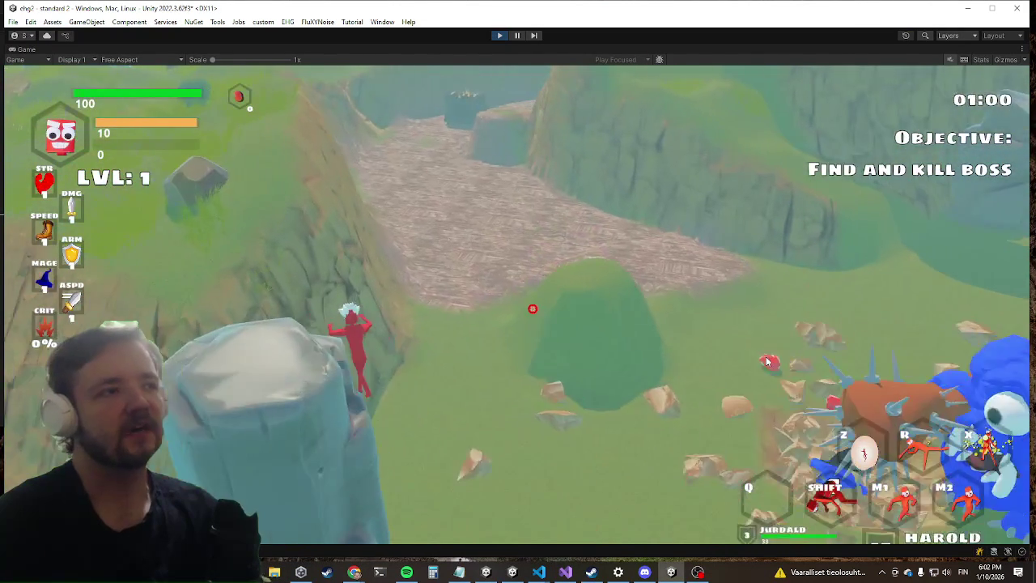
key("w")
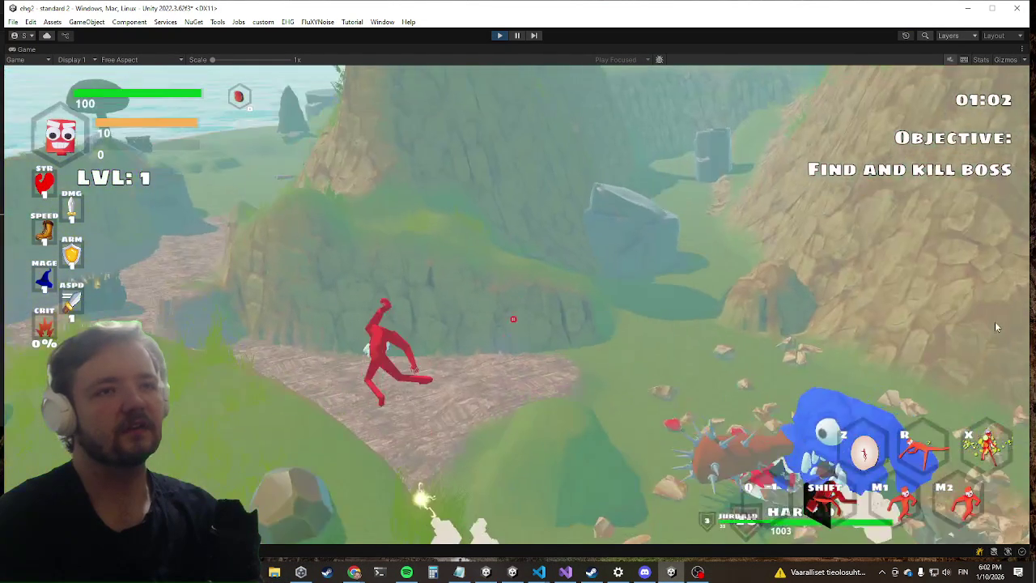
key("w")
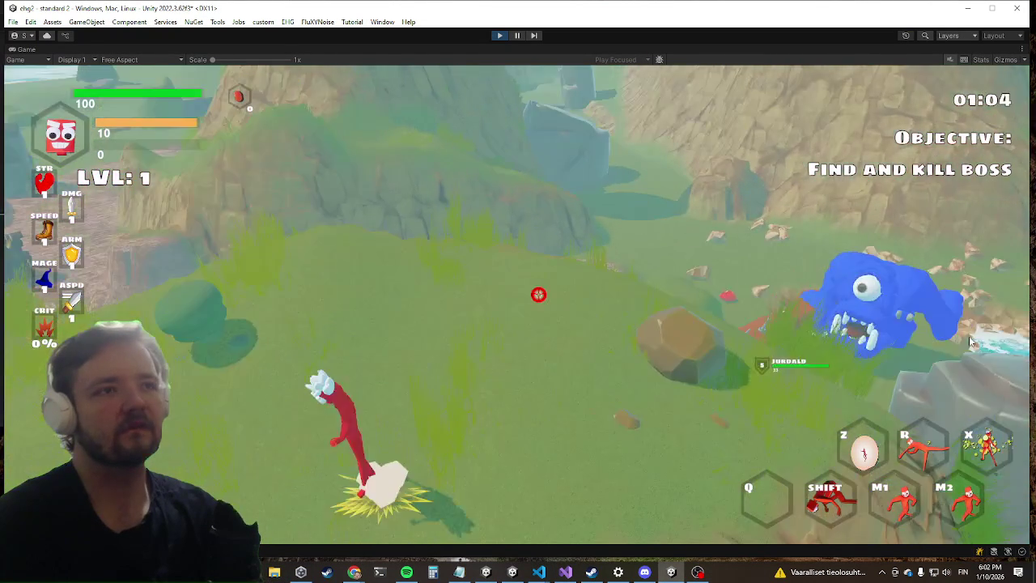
key("grave")
type("killwave")
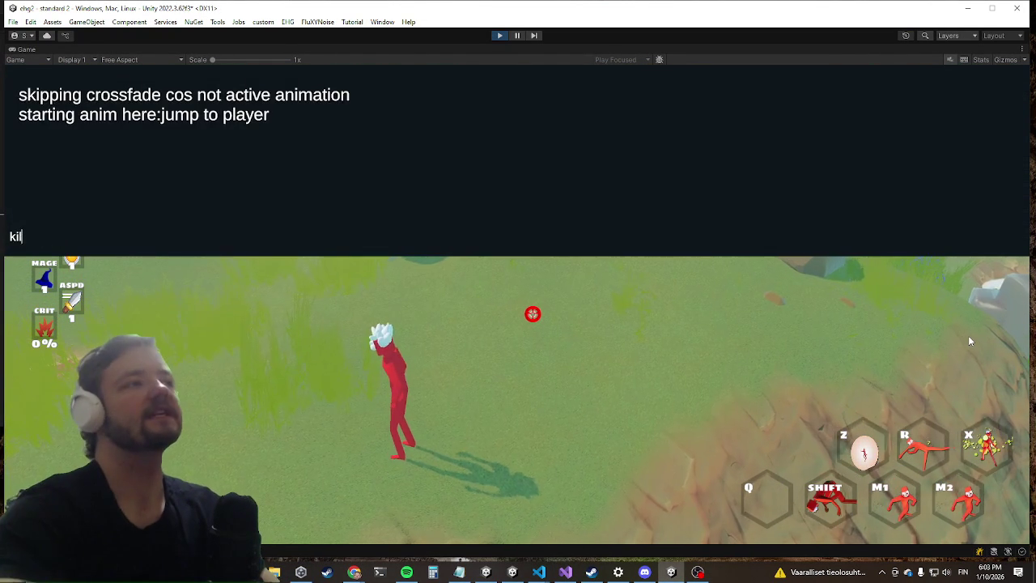
key("Return")
key("grave")
Run and jump along the path toward the boss, then run killwave again.
key("w")
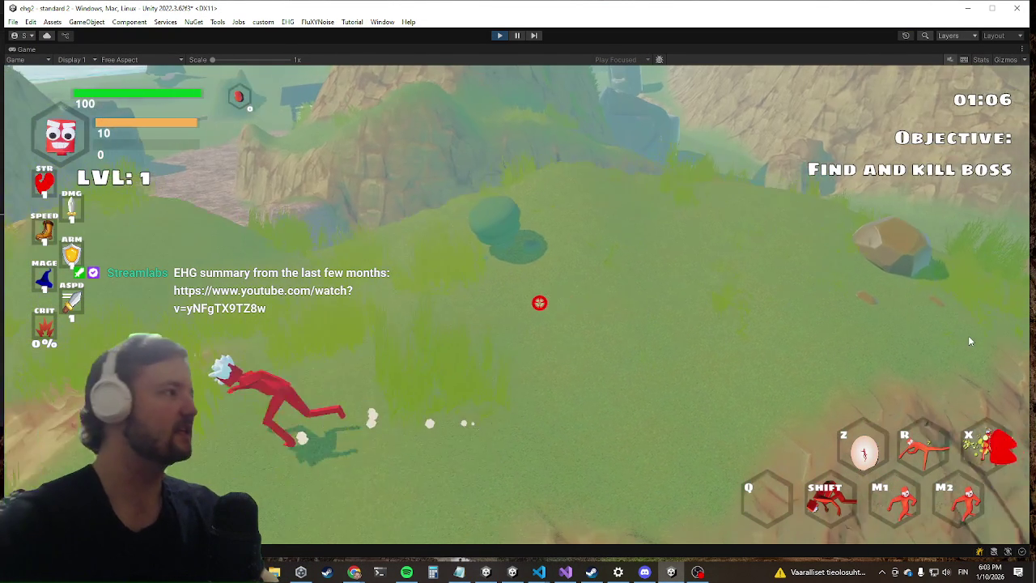
key("w")
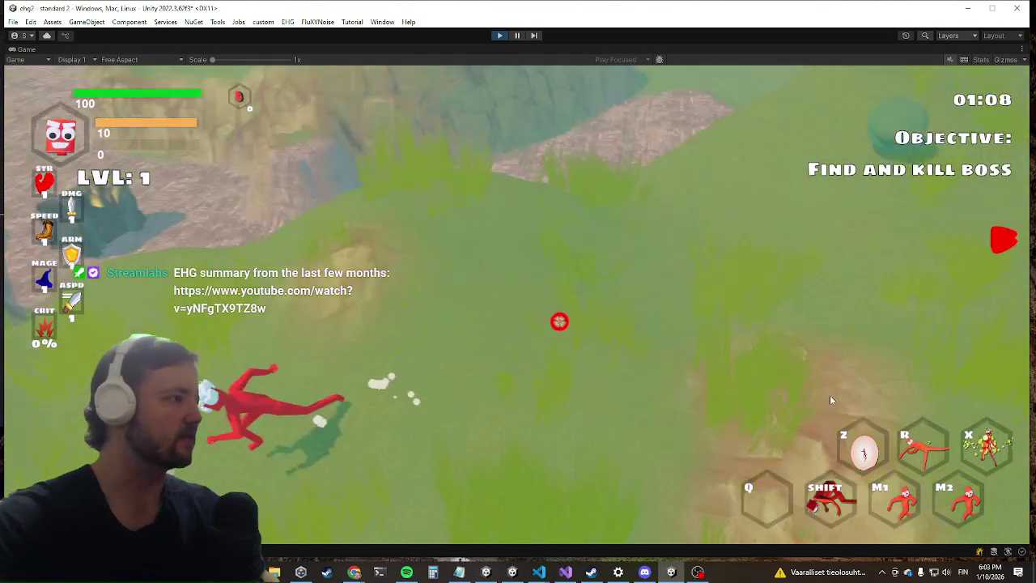
key("space")
key("w")
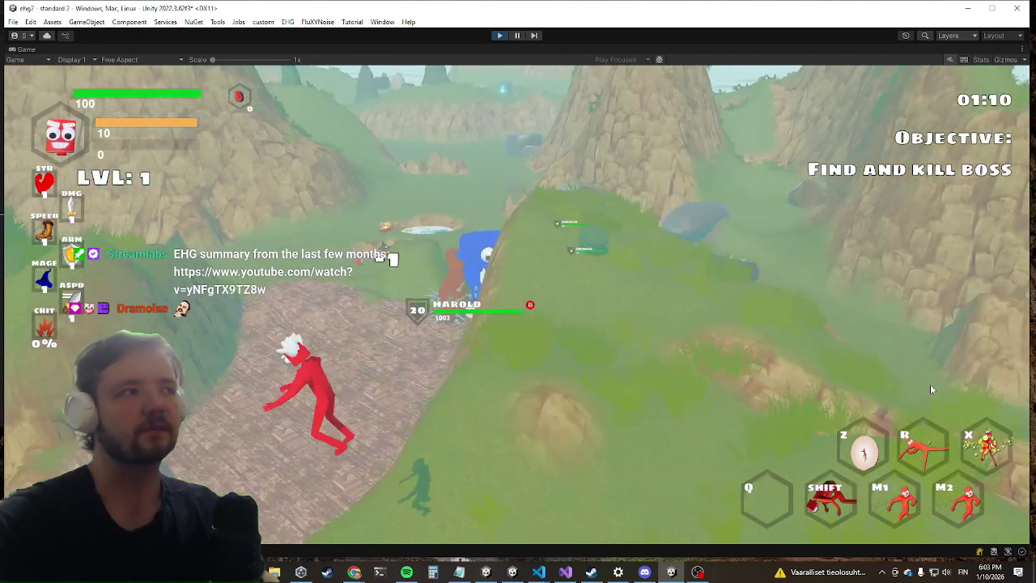
key("w")
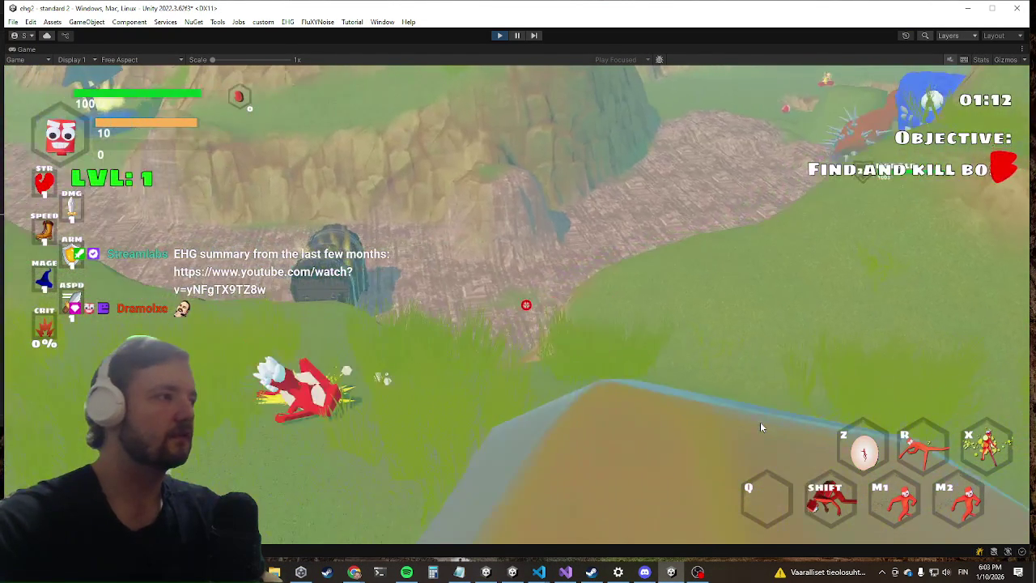
key("grave")
type("killwave")
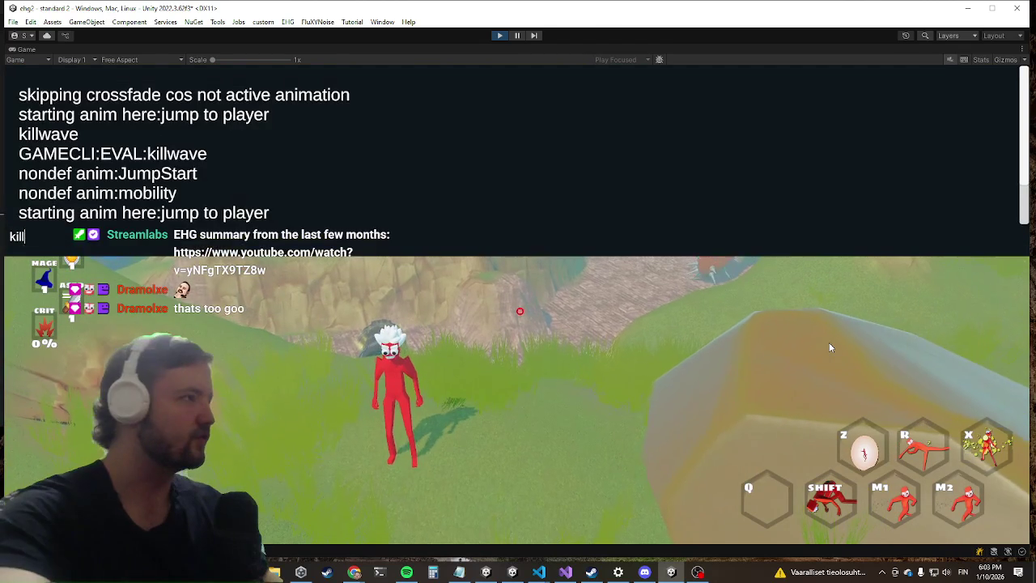
key("Return")
key("grave")
Dash past the boulder while the wizard attacks and clear a third wave with killwave.
key("w")
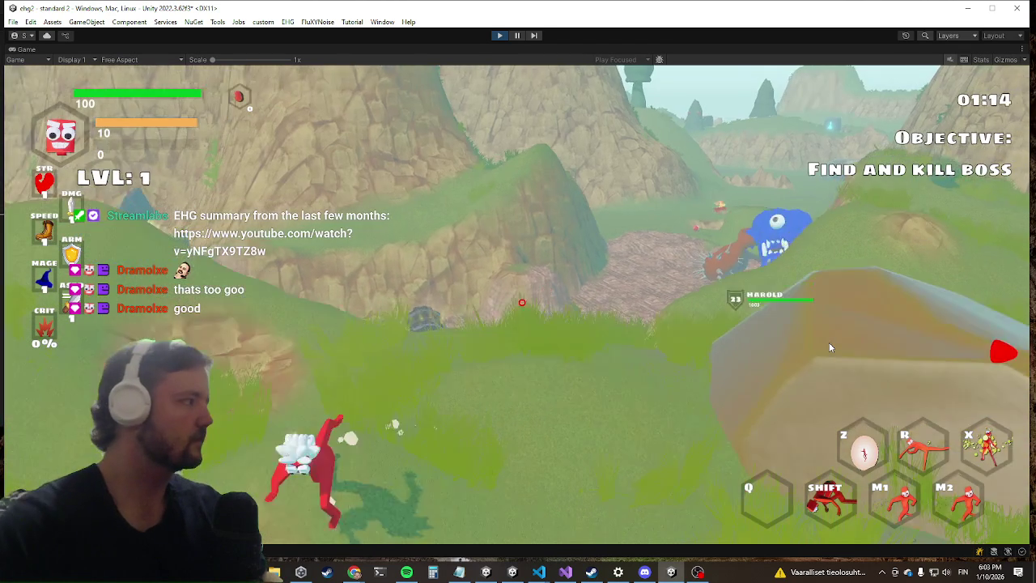
key("w")
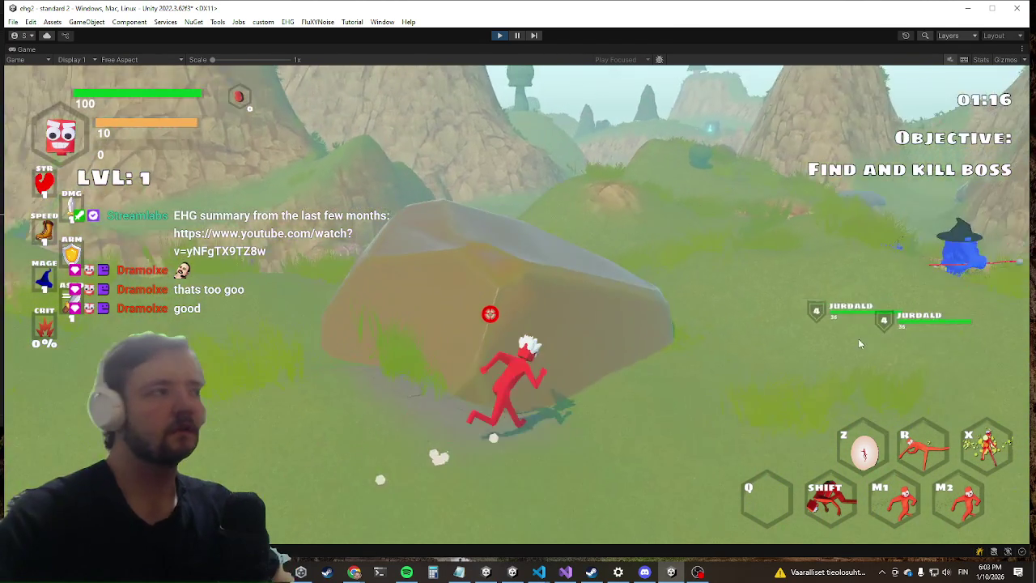
key("w")
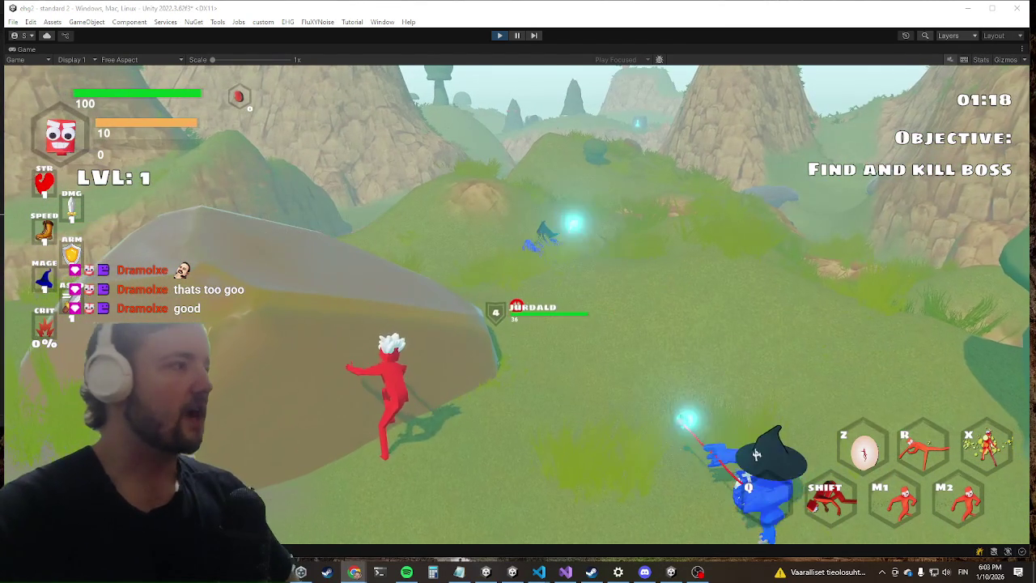
key("w")
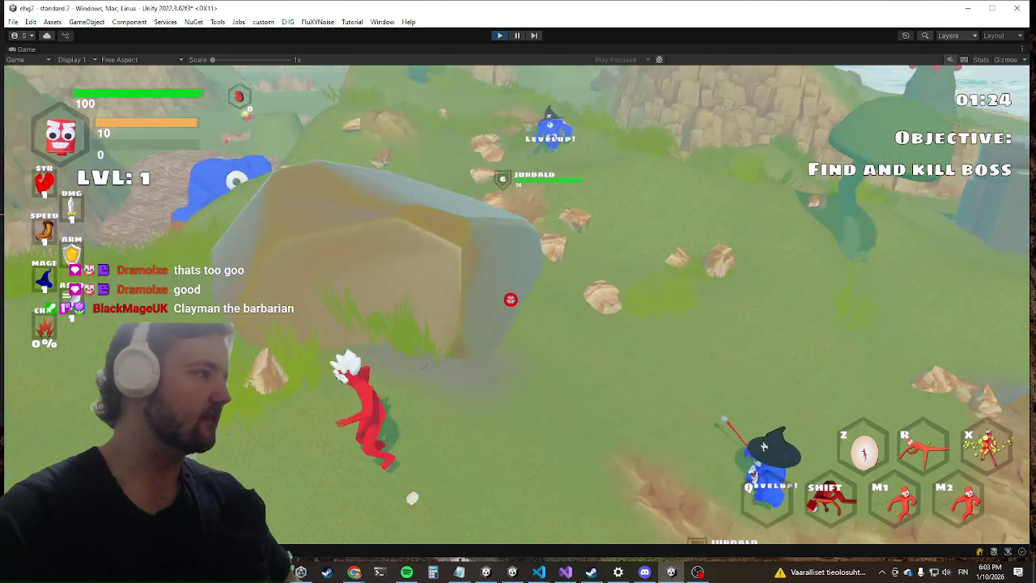
key("grave")
type("killwave")
key("Return")
key("w")
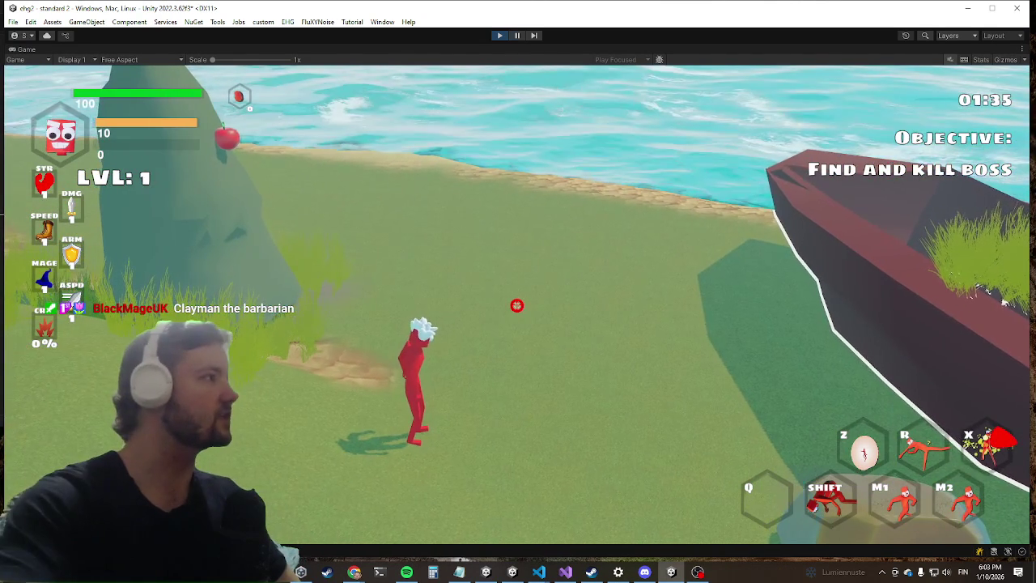
Stop play mode and return to Entity.cs, selecting the OnDisable method name.
key("ctrl+p")
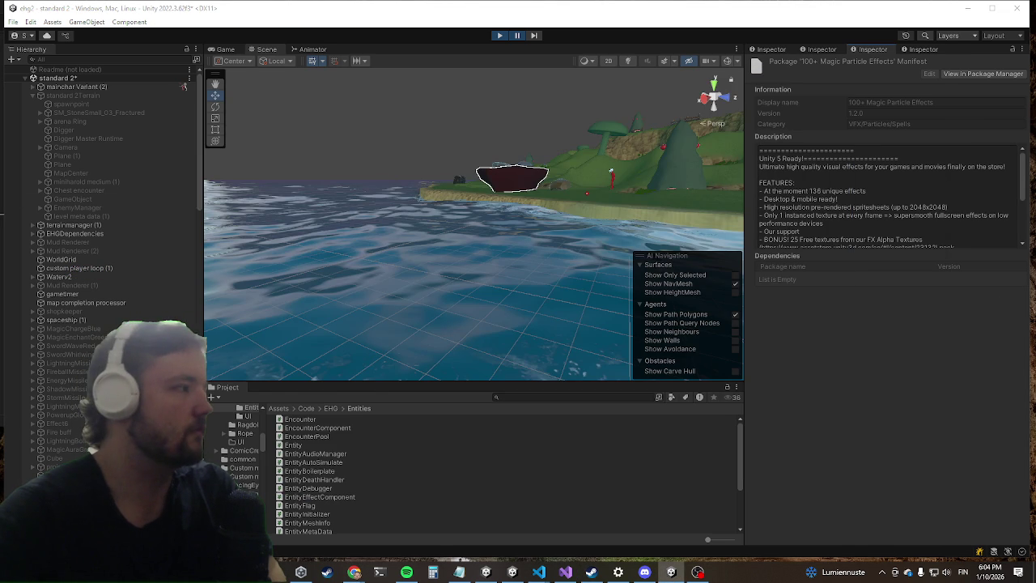
key("alt+Tab")
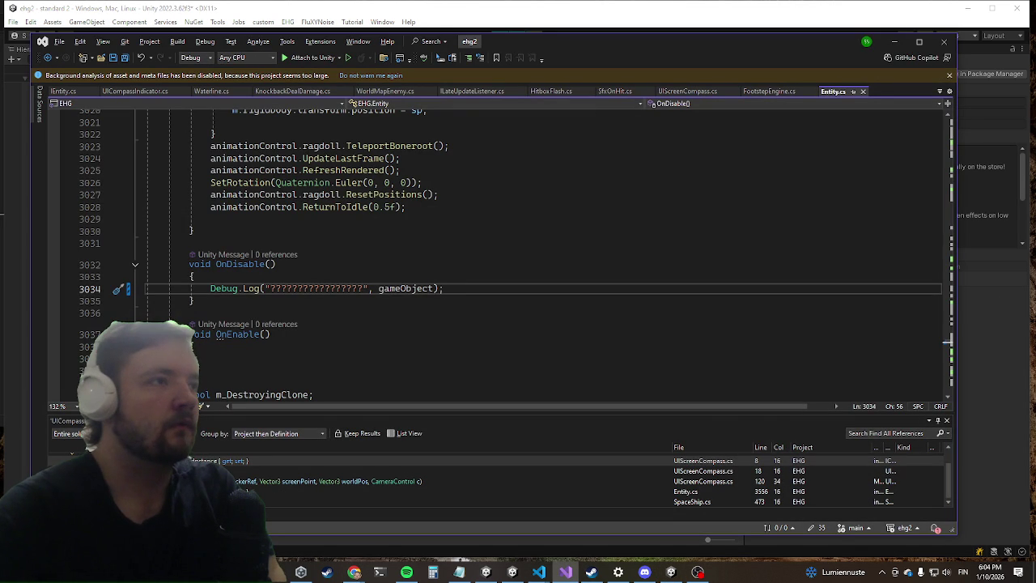
left_click(332, 304)
left_click(262, 265)
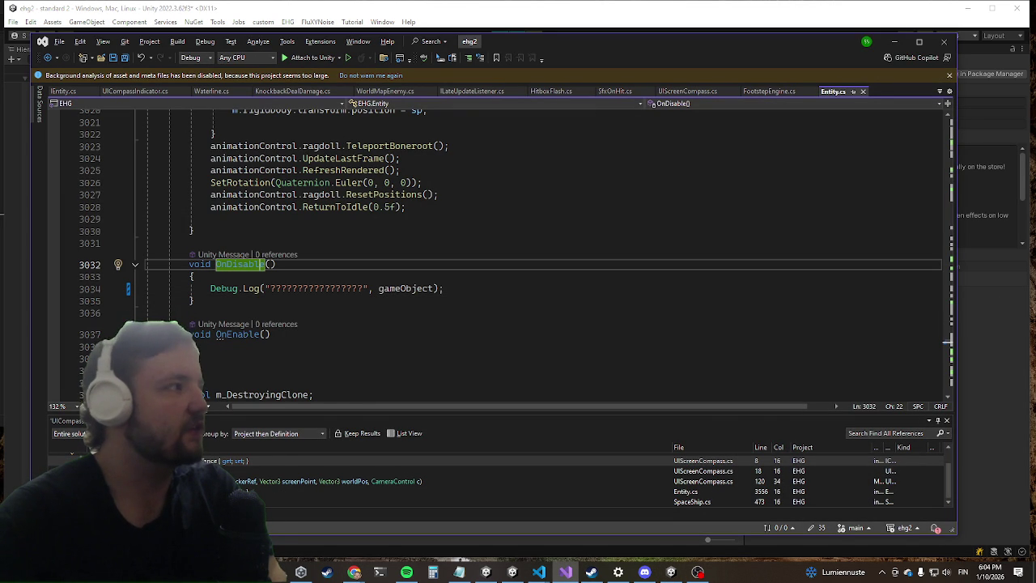
key("alt+Tab")
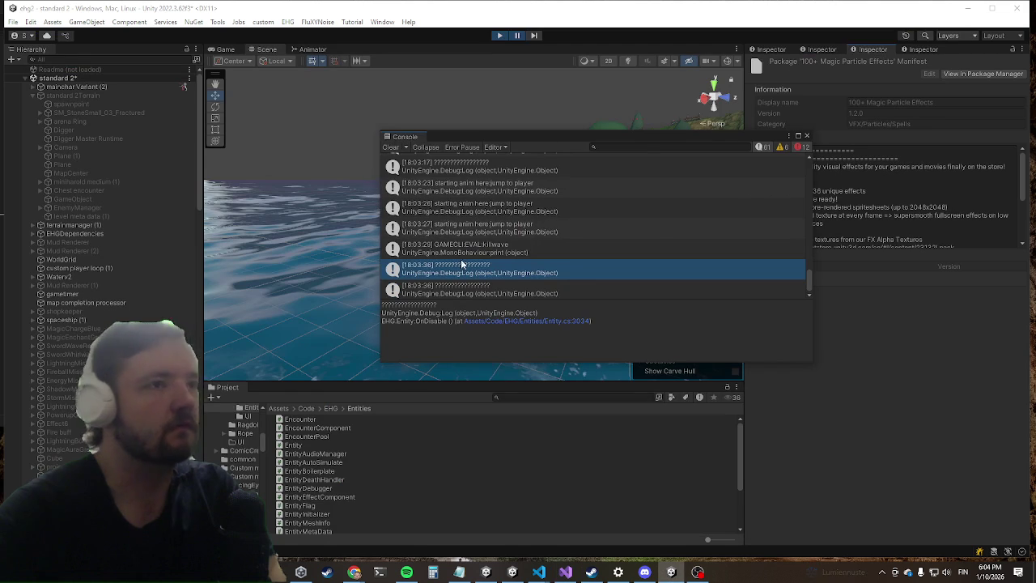
scroll(495, 209, "down", 1)
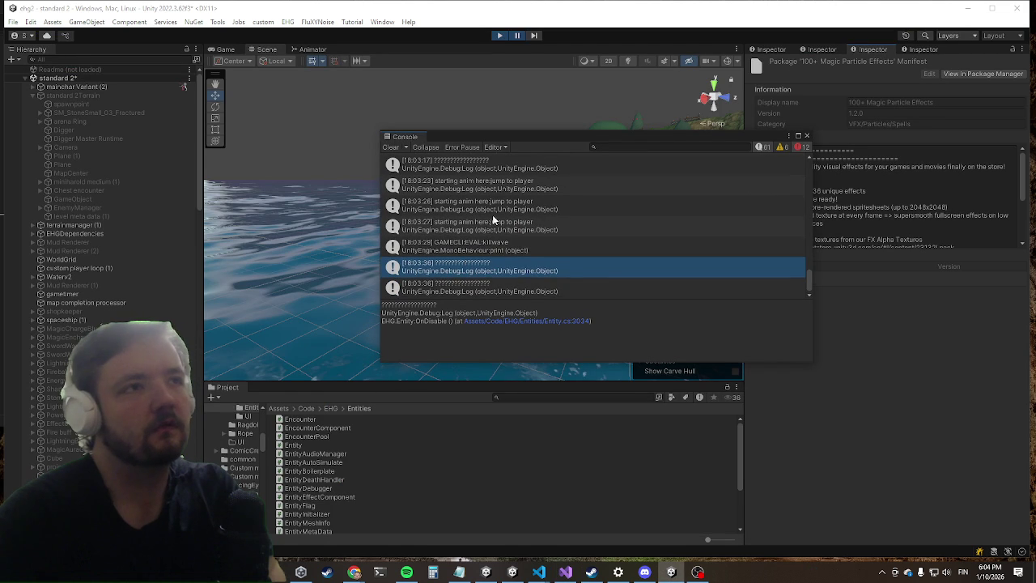
left_click(437, 290)
left_click(454, 273)
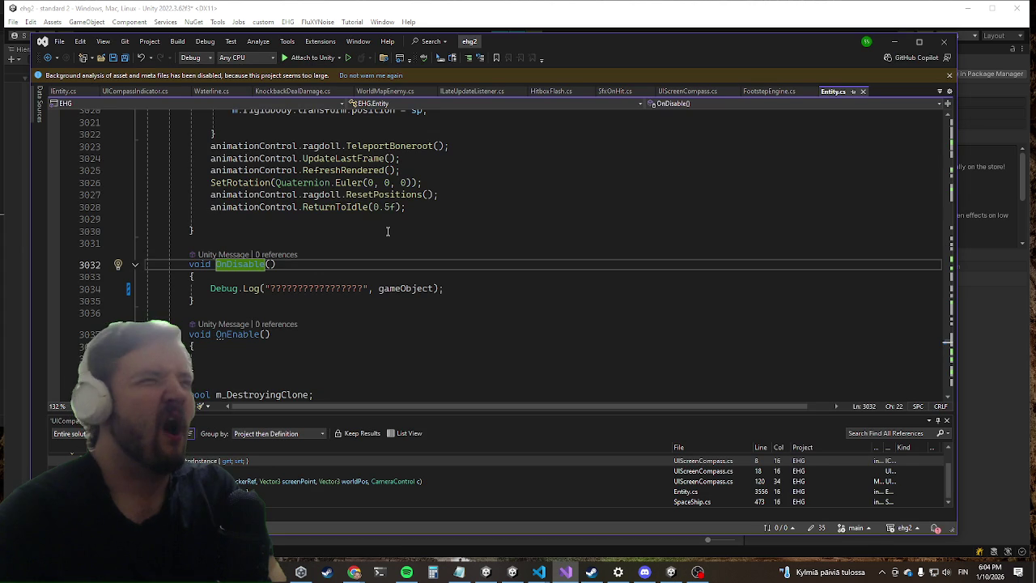
left_click(388, 231)
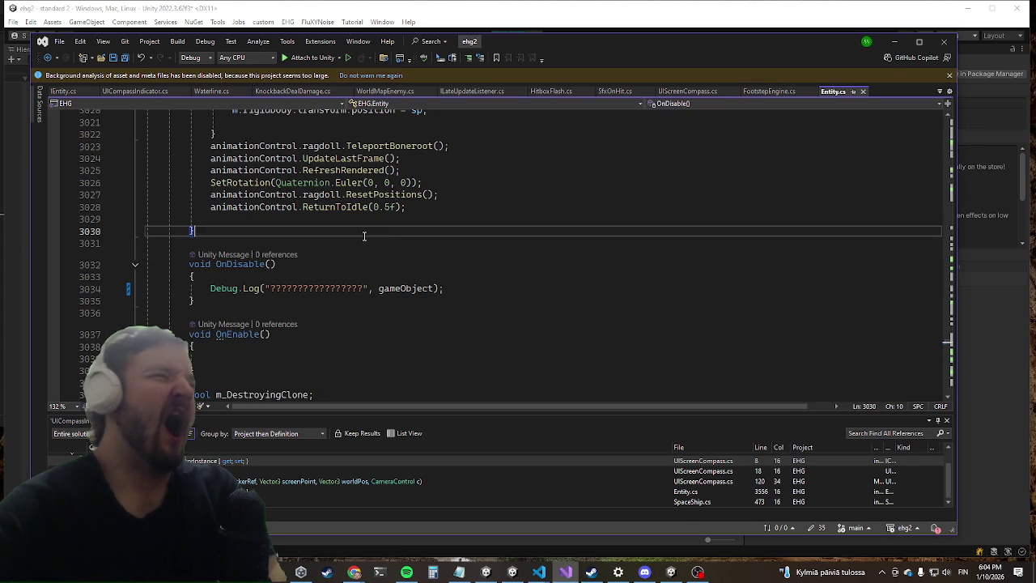
Add a 'public GameObject gameObject {get;' declaration above OnDisable and find all its references.
left_click(352, 243)
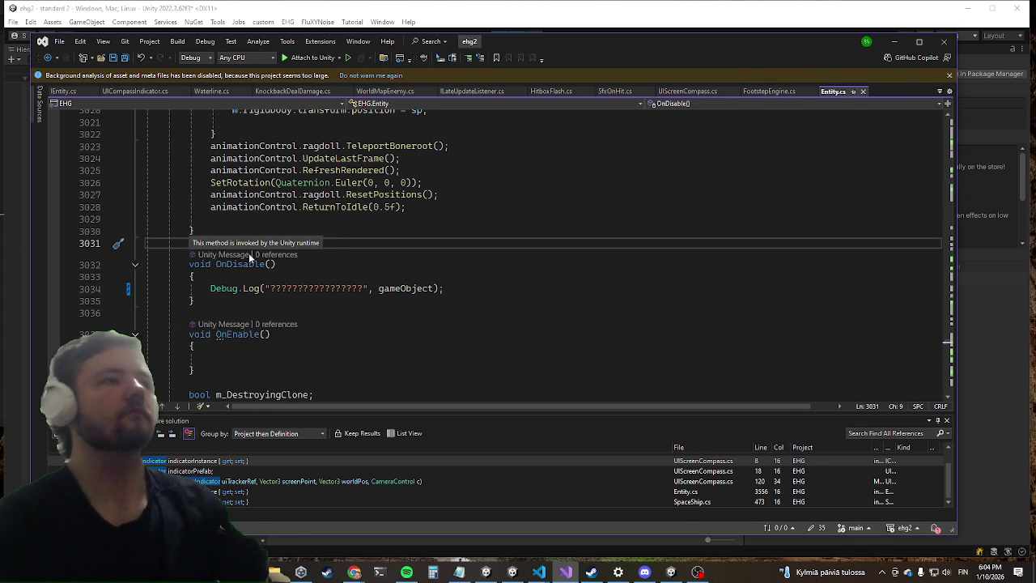
type("public GameObject ")
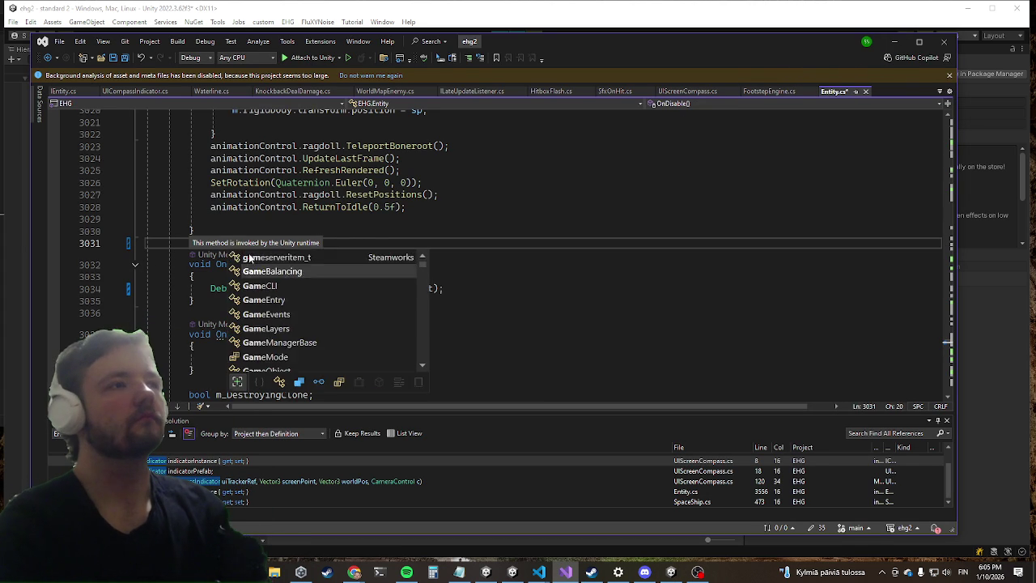
type("gameObject {")
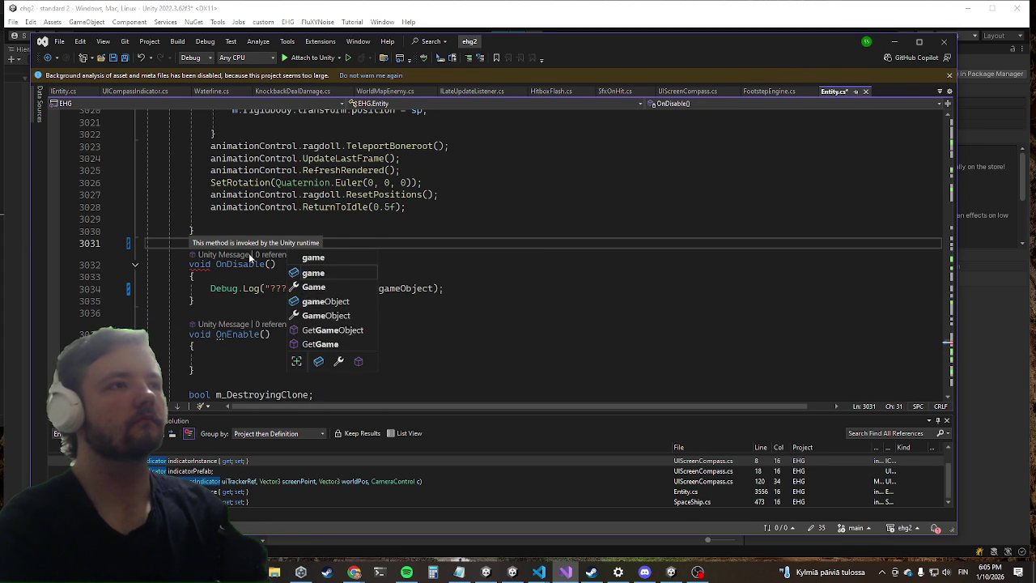
type("get;")
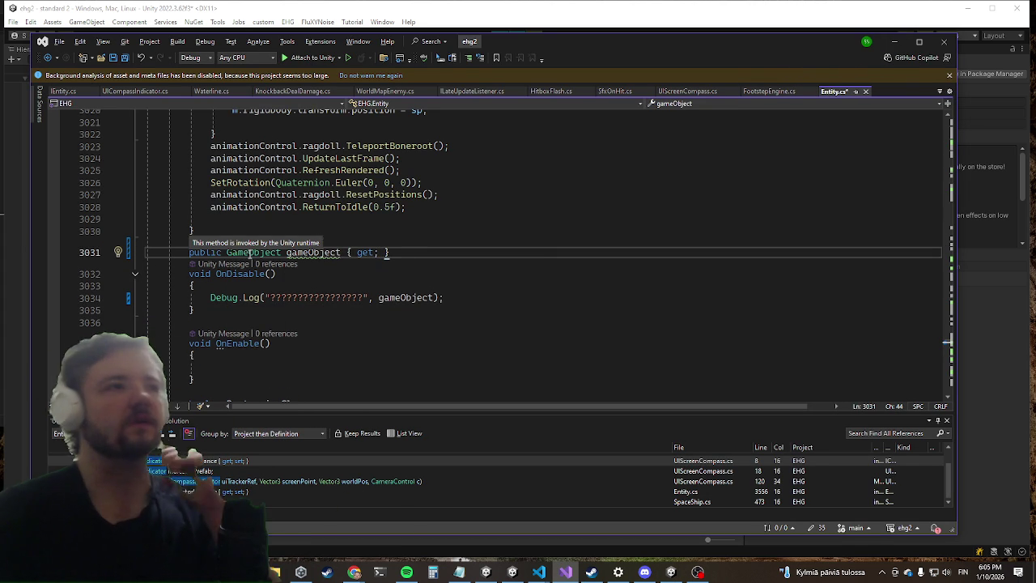
right_click(309, 252)
left_click(357, 348)
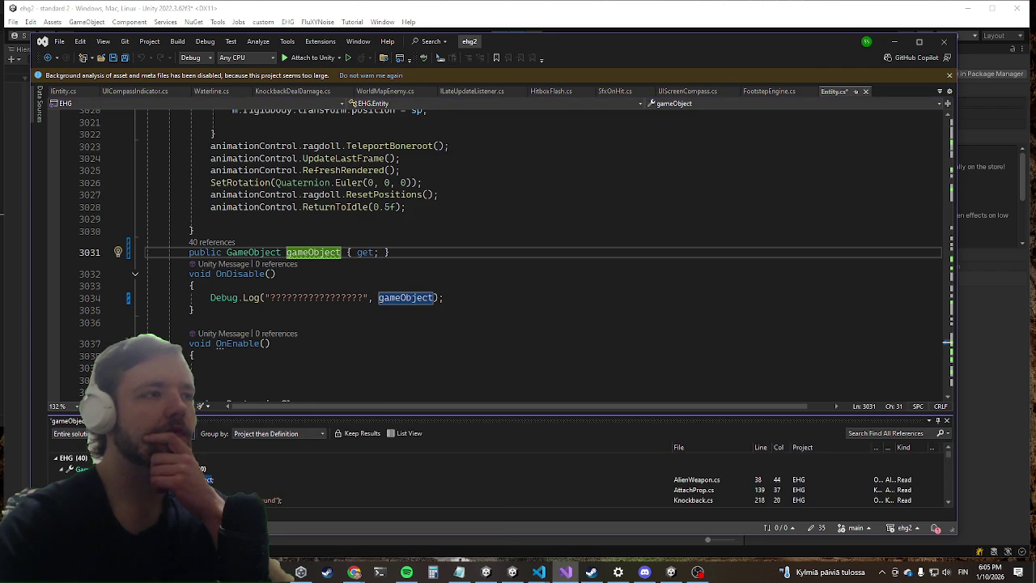
Review the gameObject references, then delete the property declaration line.
scroll(485, 477, "down", 3)
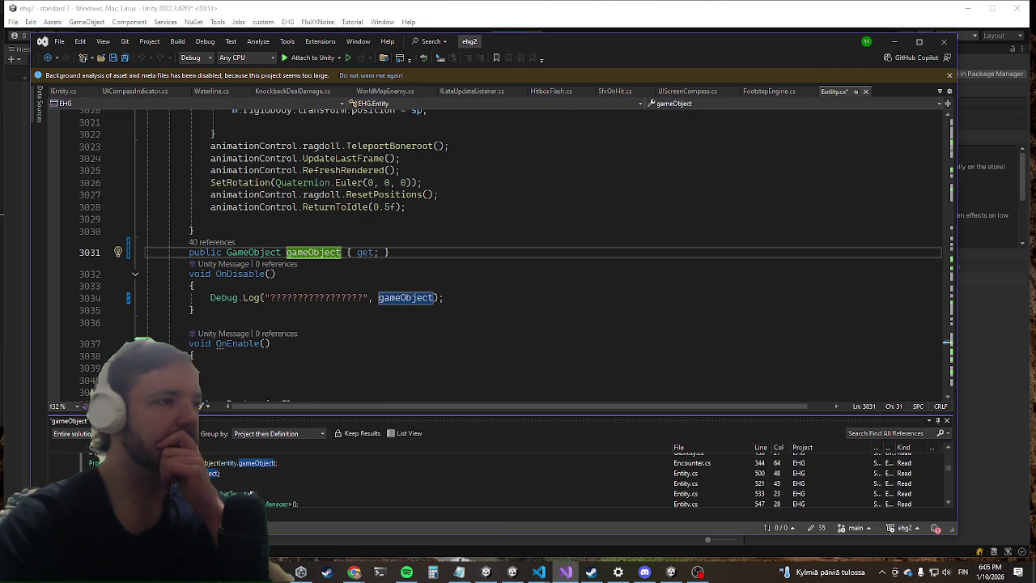
scroll(231, 494, "down", 5)
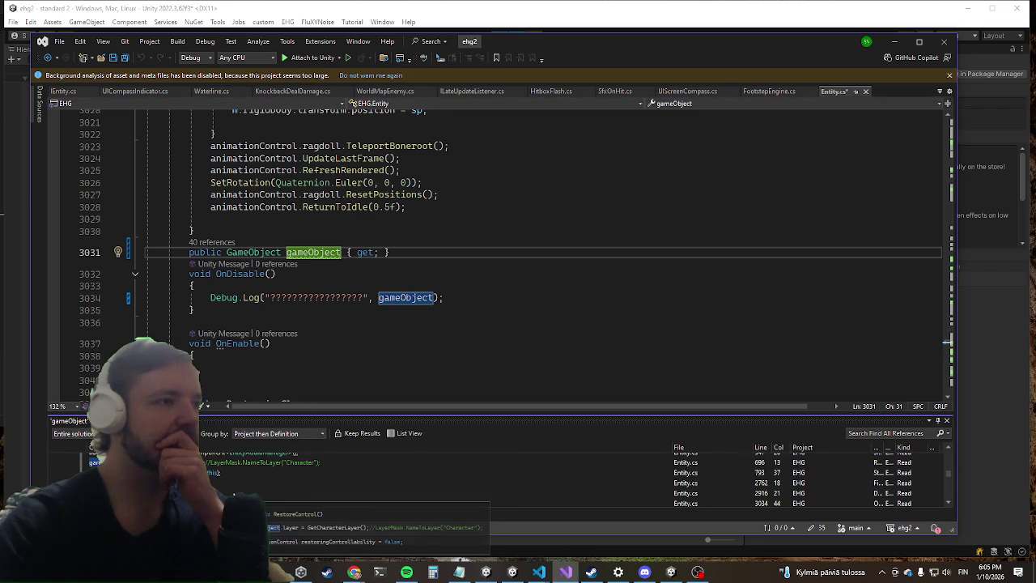
scroll(232, 493, "down", 4)
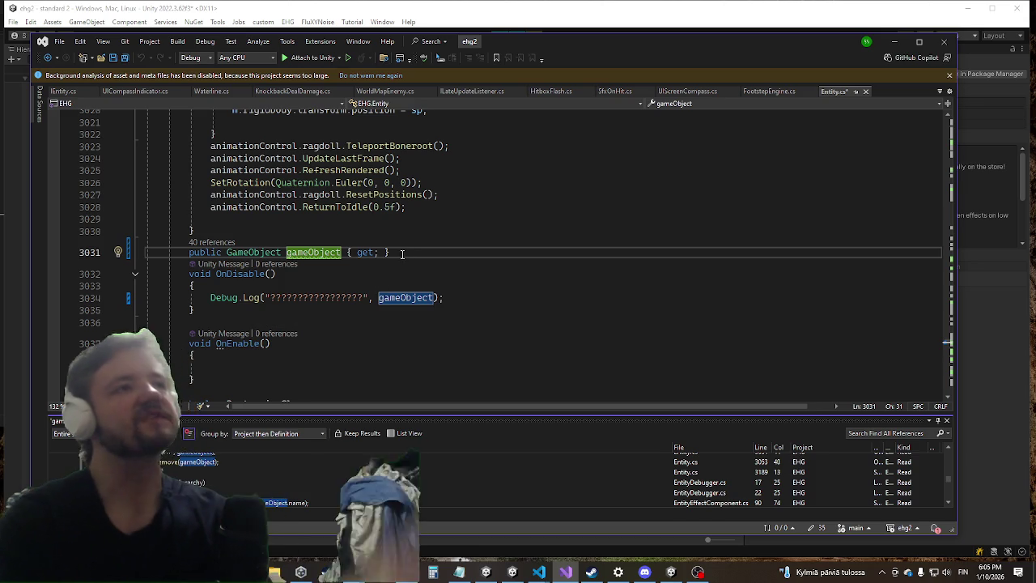
left_click_drag(390, 252, 196, 241)
key("Delete")
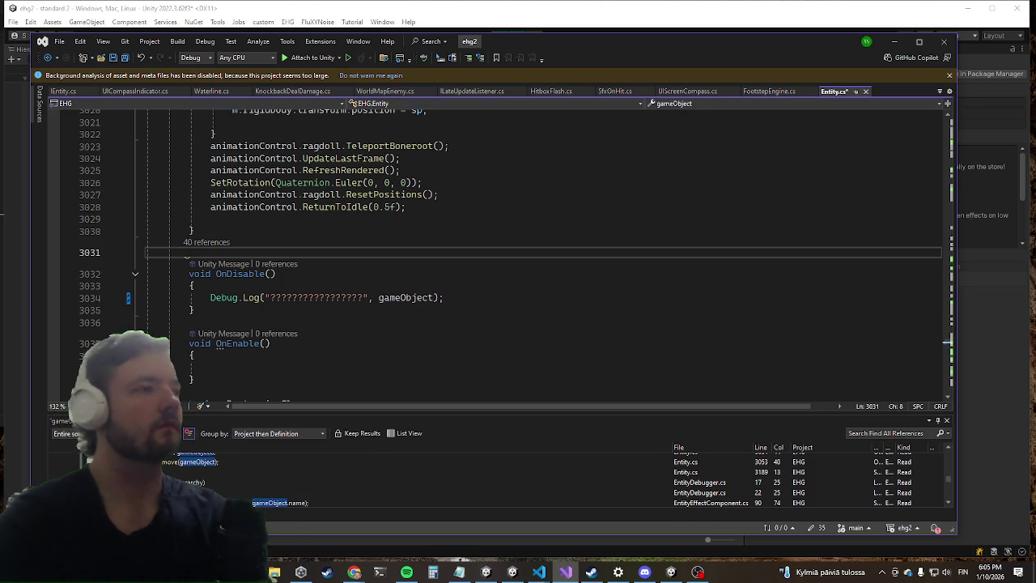
double_click(301, 472)
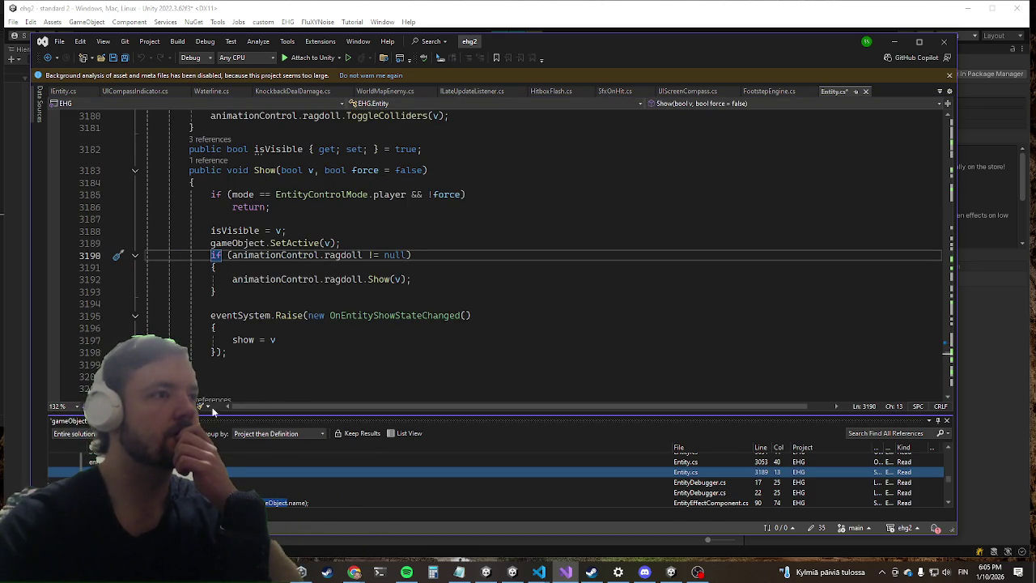
Add a new 'void ToggleGo(GameObject go)' method stub below Show().
scroll(298, 241, "down", 1)
left_click(238, 355)
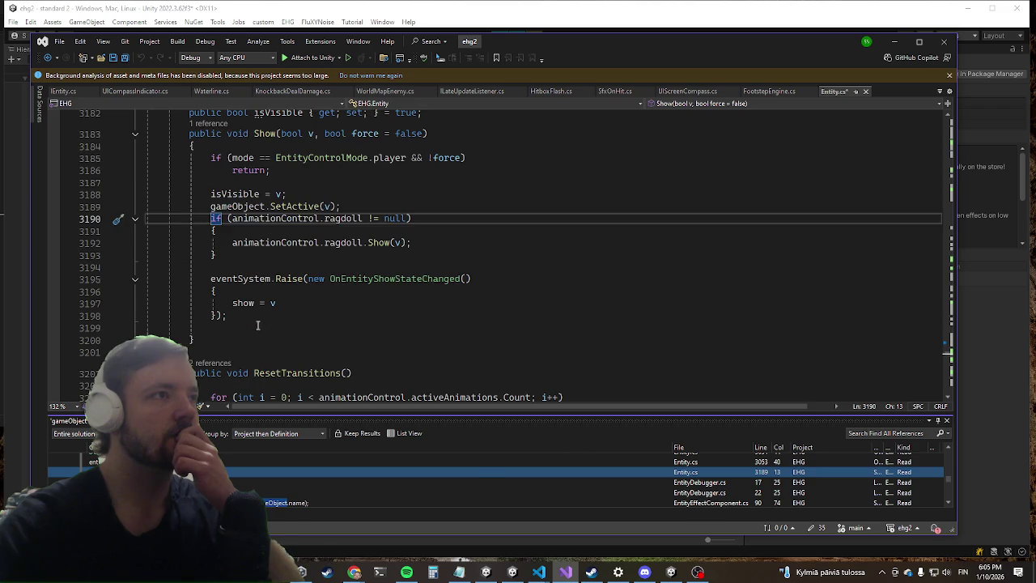
key("Return")
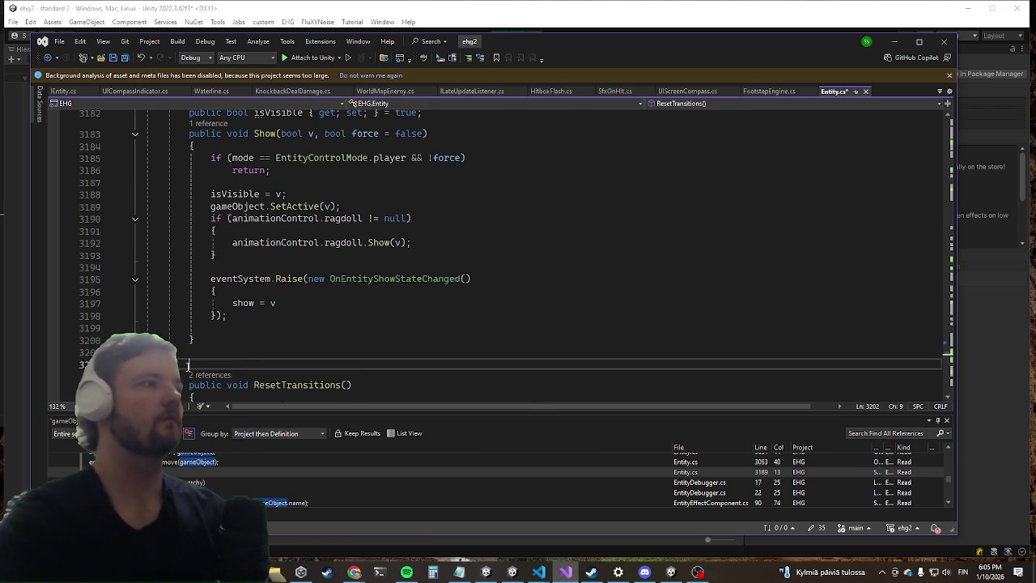
type("void To")
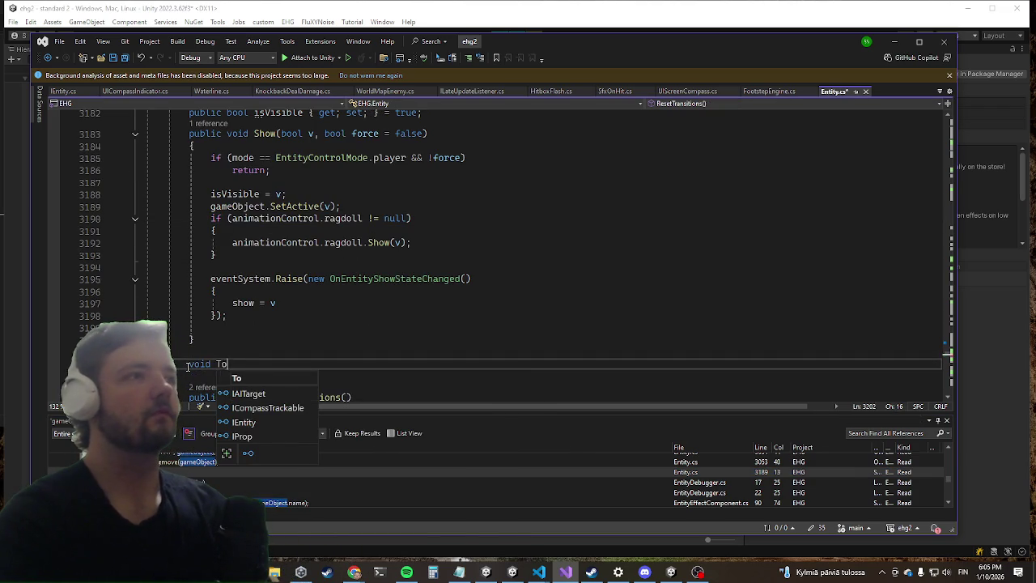
type("ggleGo(gam")
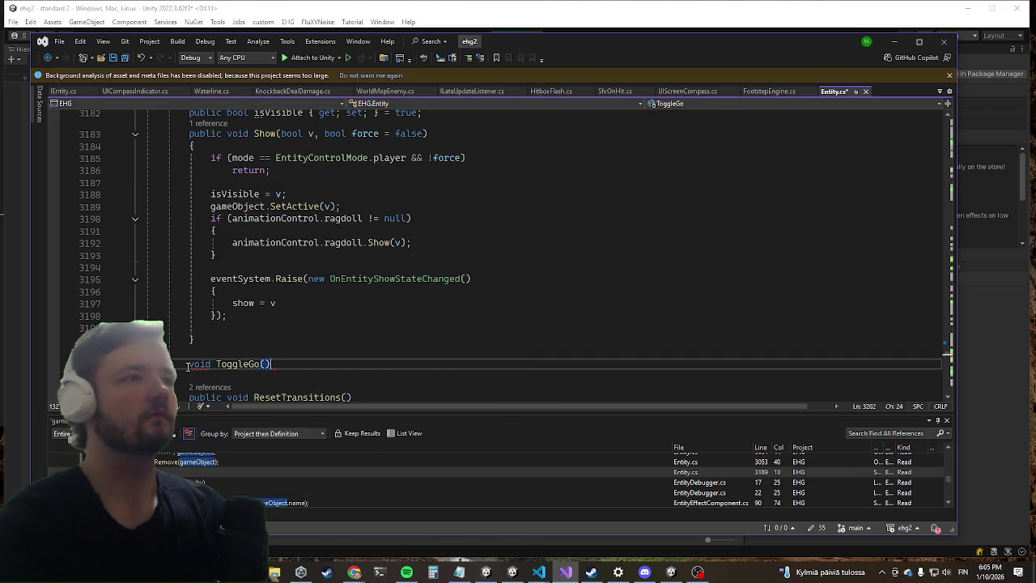
key("Tab")
type("go) {")
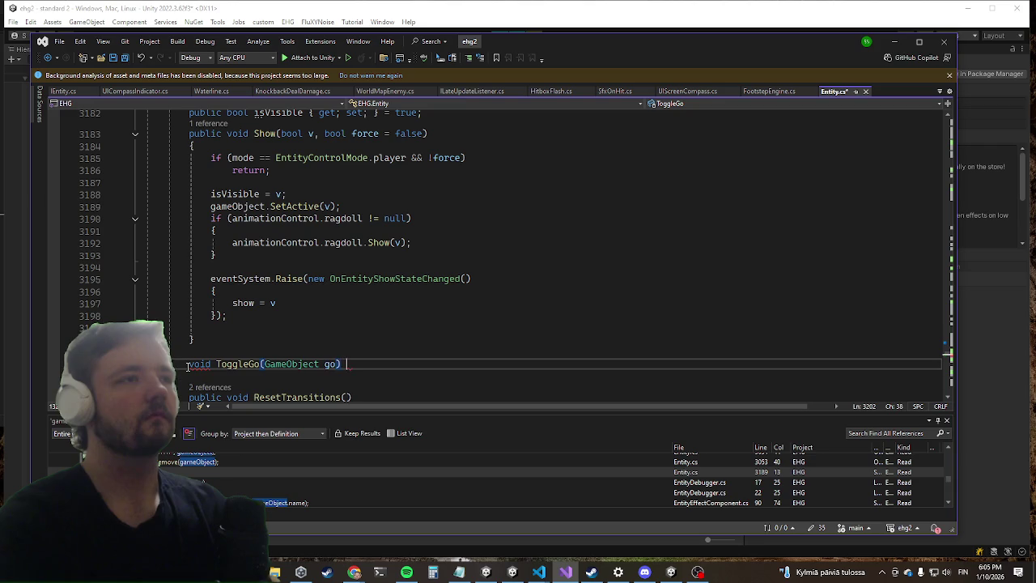
key("Return")
Replace Show()'s gameObject.SetActive(v) line with a ToggleGo(v); call.
key("Up")
key("Up")
key("Up")
key("shift+Up")
key("ctrl+c")
key("BackSpace")
type("to")
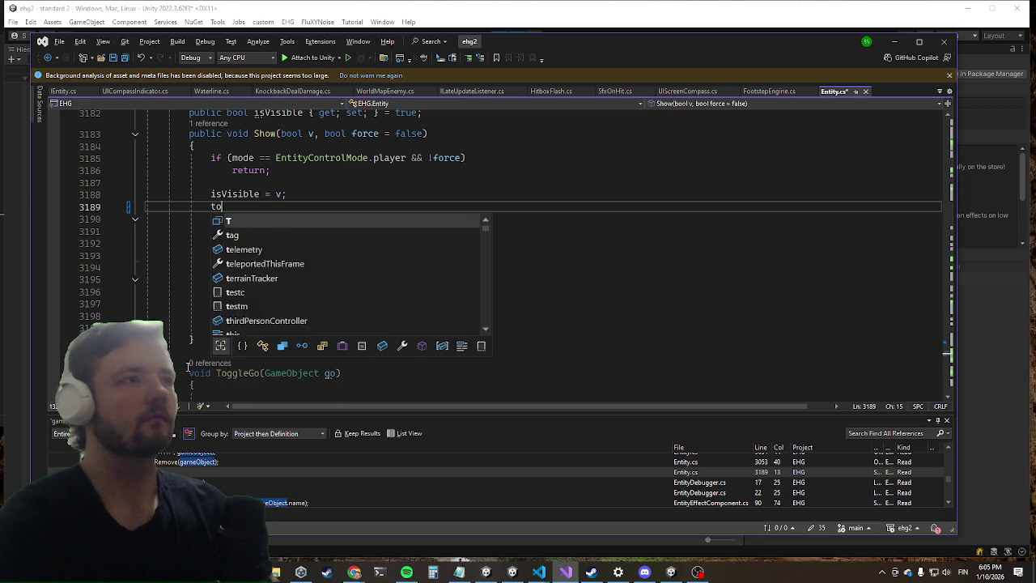
type("gglego")
key("Tab")
type("()")
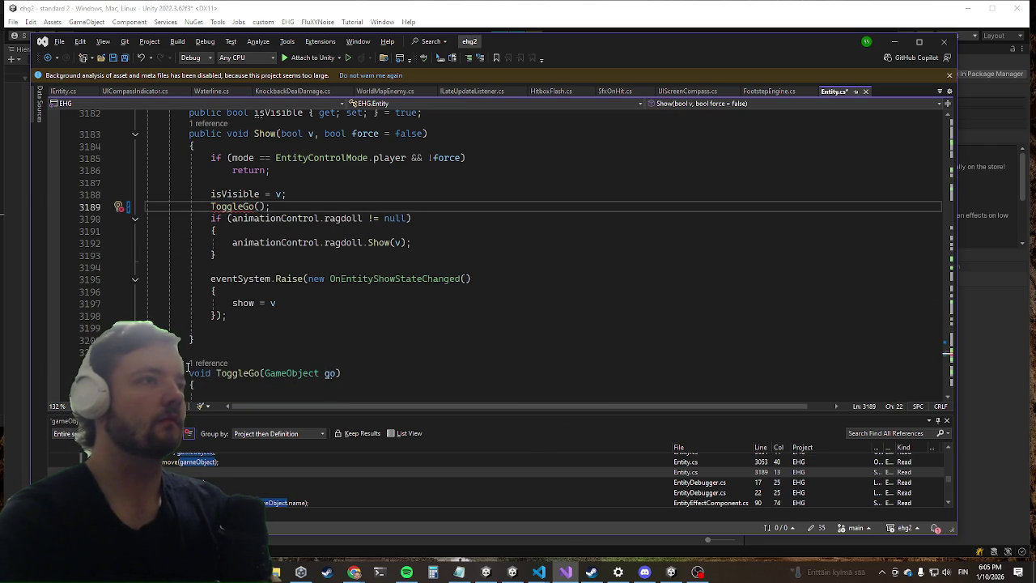
key("ctrl+v")
key("ctrl+z")
type("v);")
Move the SetActive call into ToggleGo's body and change its parameter to bool v.
key("Down")
key("Down")
key("Down")
key("ctrl+v")
key("Up")
key("Up")
key("ctrl+shift+Left")
key("ctrl+shift+Left")
key("ctrl+shift+Left")
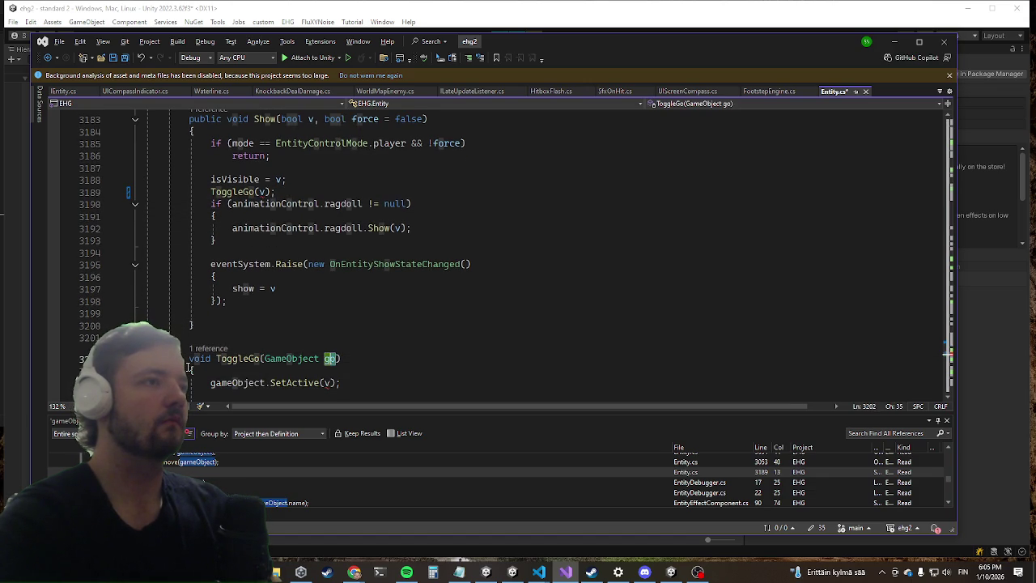
type("bool v")
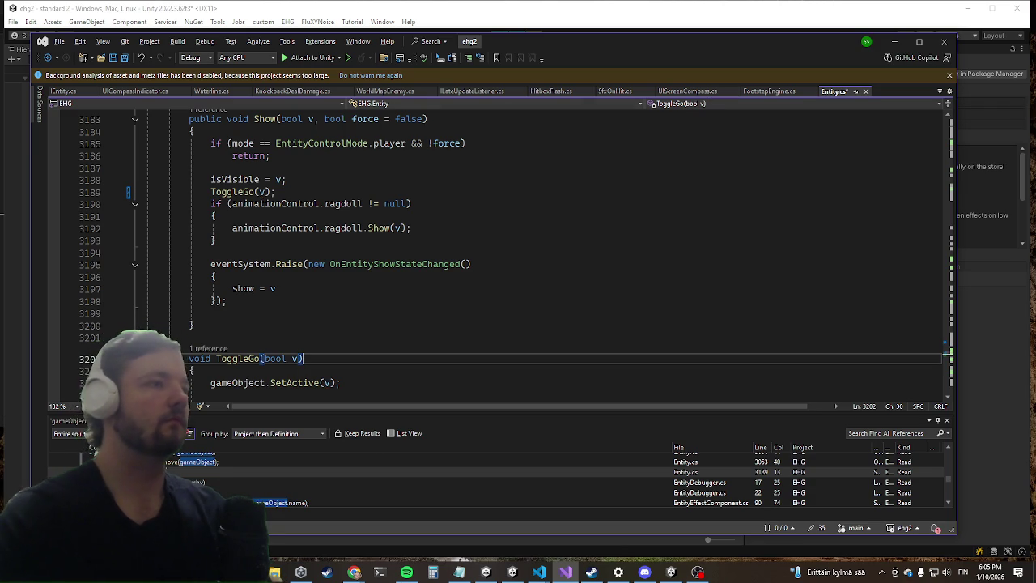
scroll(229, 482, "down", 3)
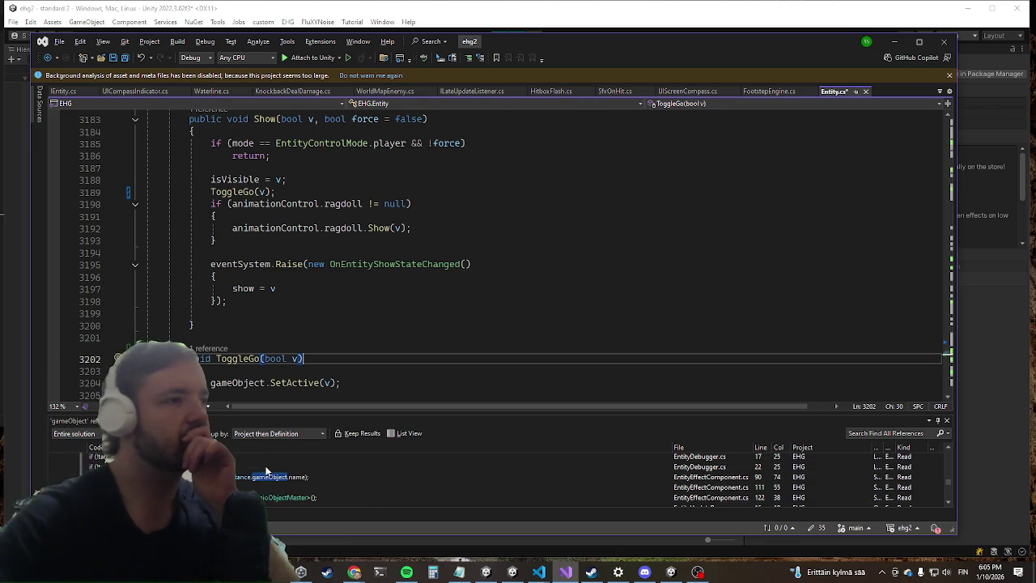
scroll(229, 482, "down", 3)
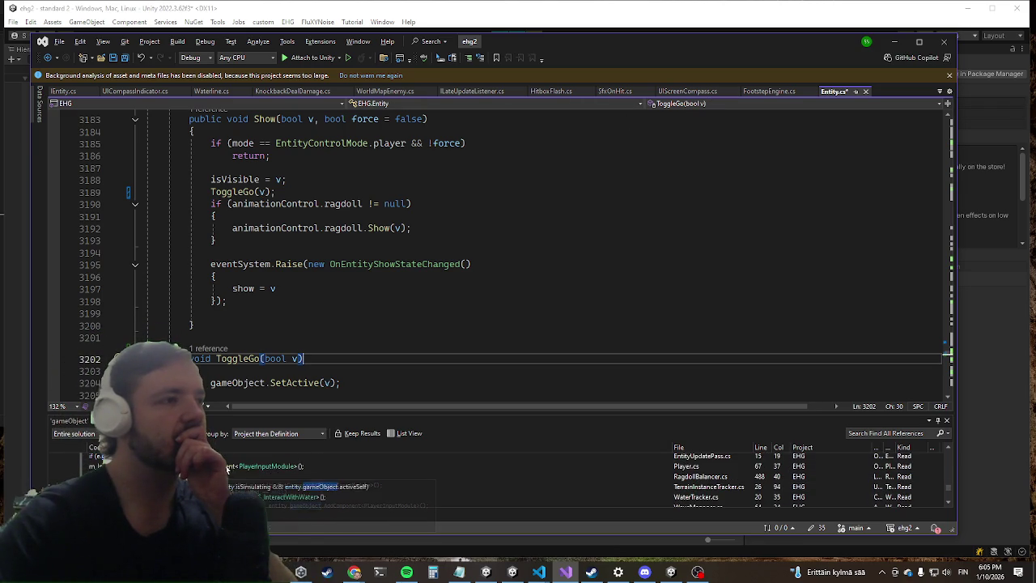
scroll(231, 489, "down", 3)
double_click(229, 482)
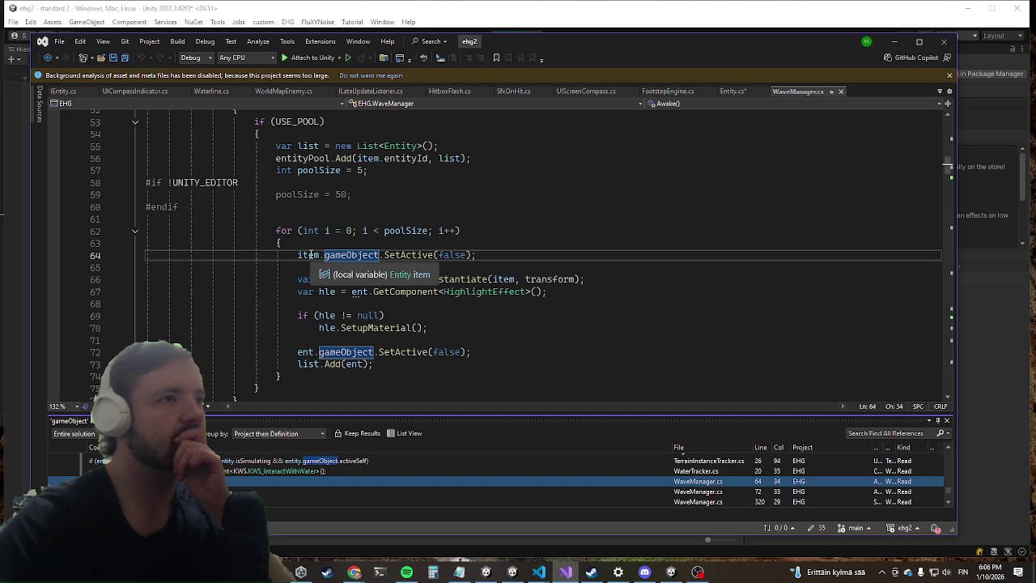
Comment out the old item.gameObject.SetActive(false) call on WaveManager.cs line 64.
scroll(311, 254, "up", 2)
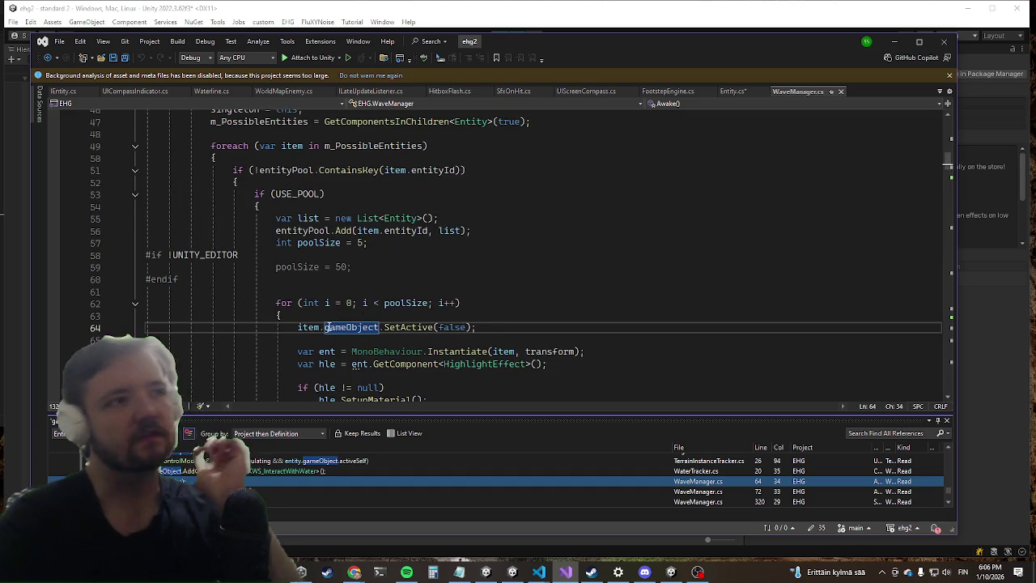
key("Escape")
key("Left")
type("//")
Make the ToggleGo method in Entity.cs public.
key("Left")
key("Left")
type("toggl")
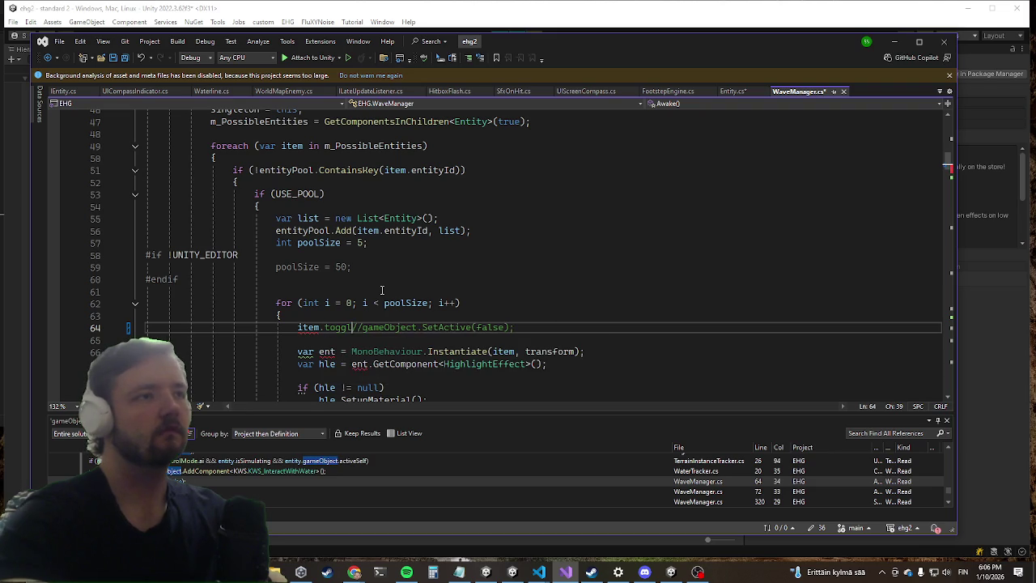
key("ctrl+minus")
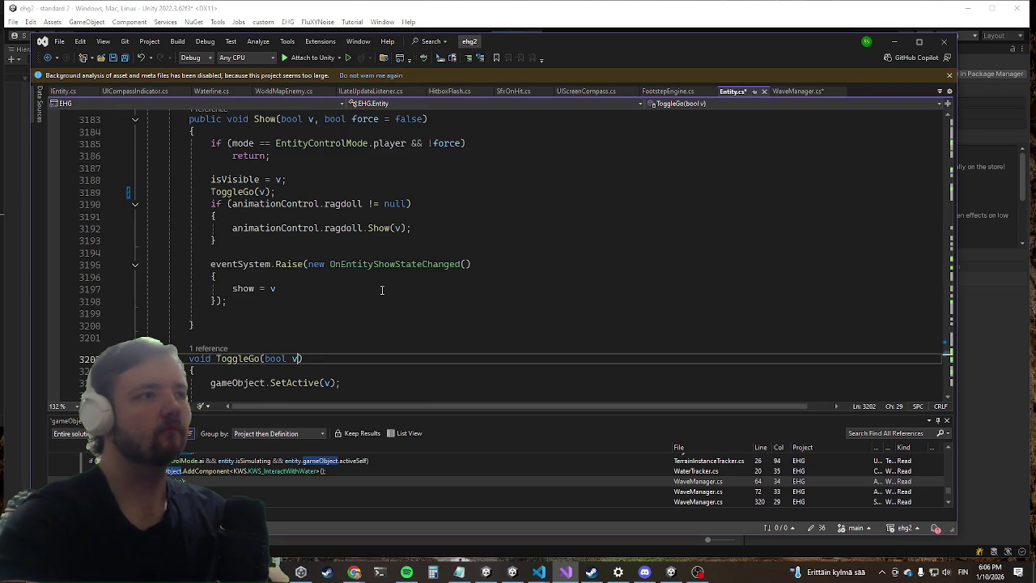
type("public")
key("ctrl+minus")
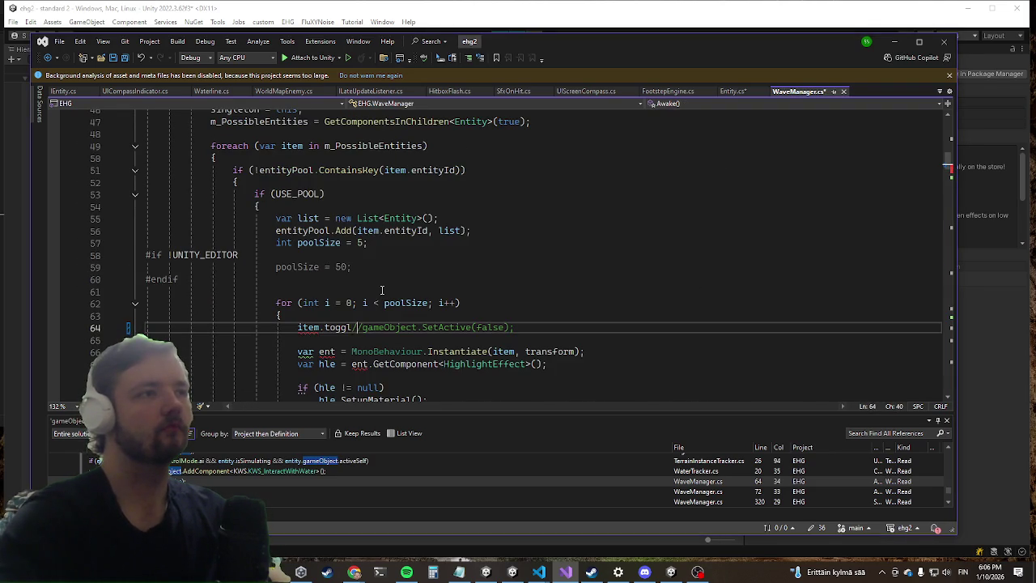
Call item.ToggleGo(false); in front of the commented-out line in WaveManager.cs.
key("BackSpace")
key("BackSpace")
key("BackSpace")
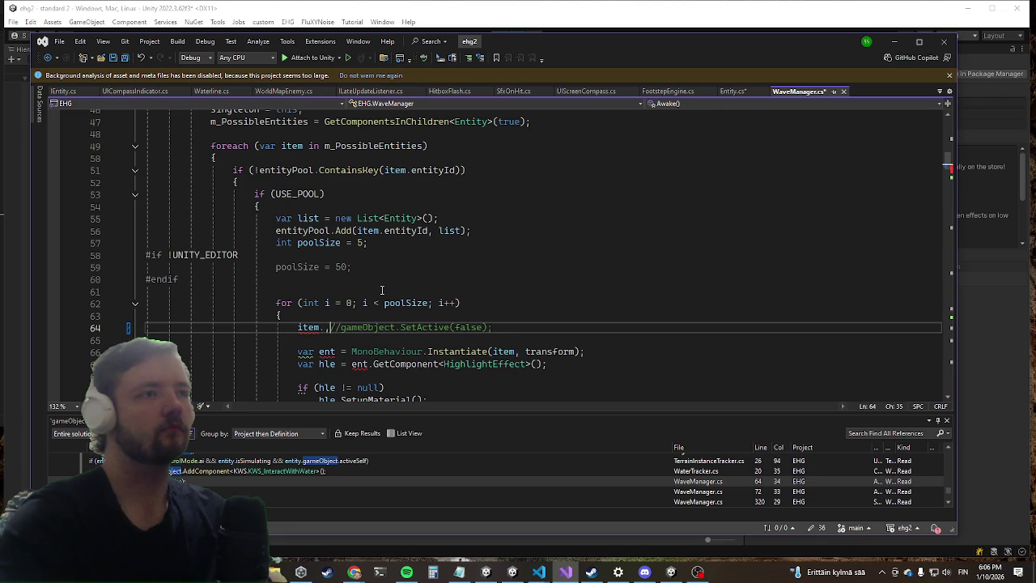
type(".togg")
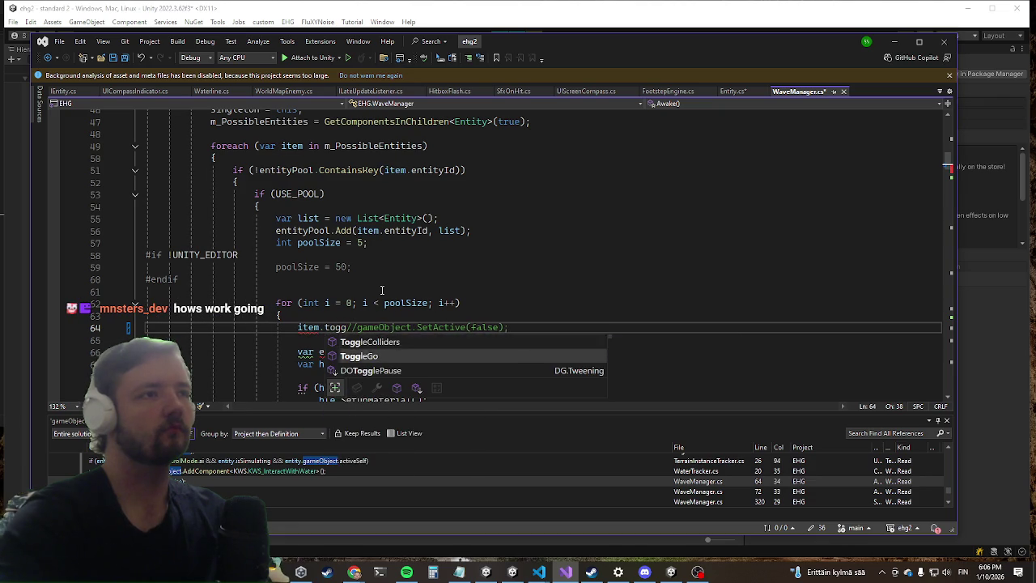
key("Down")
key("Tab")
type("(false);")
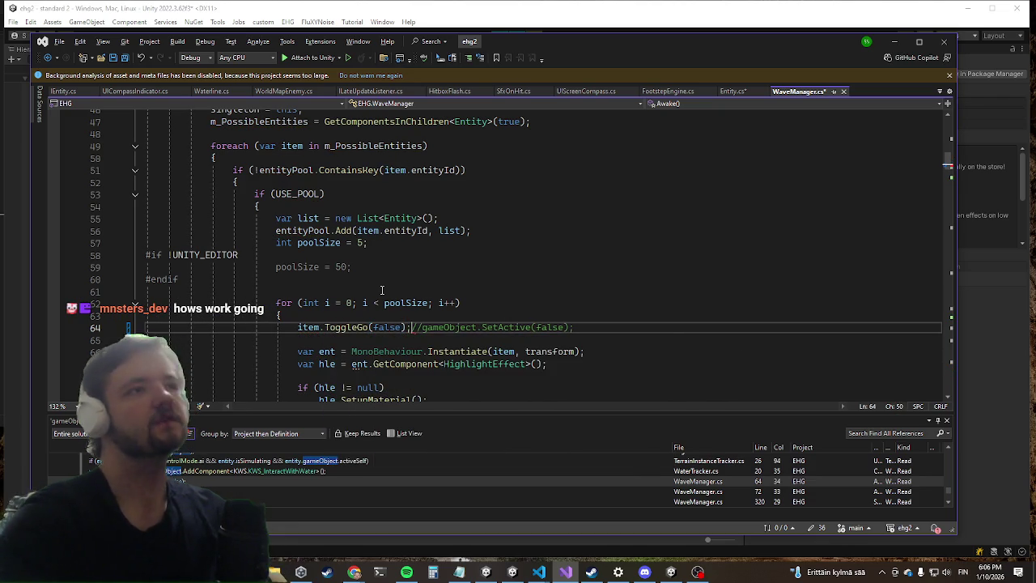